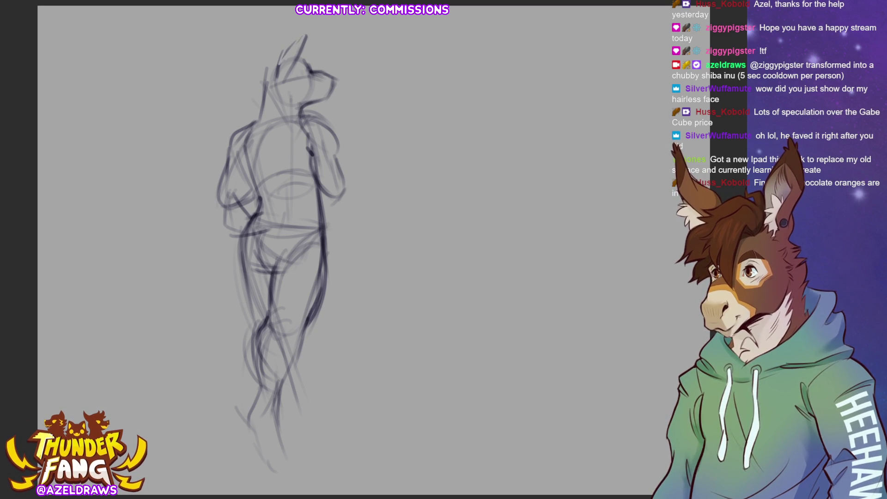
# Undo the previous head strokes and redraw the top of the head and muzzle outline.
pyautogui.hotkey('ctrl', 'z')
pyautogui.hotkey('ctrl', 'z')
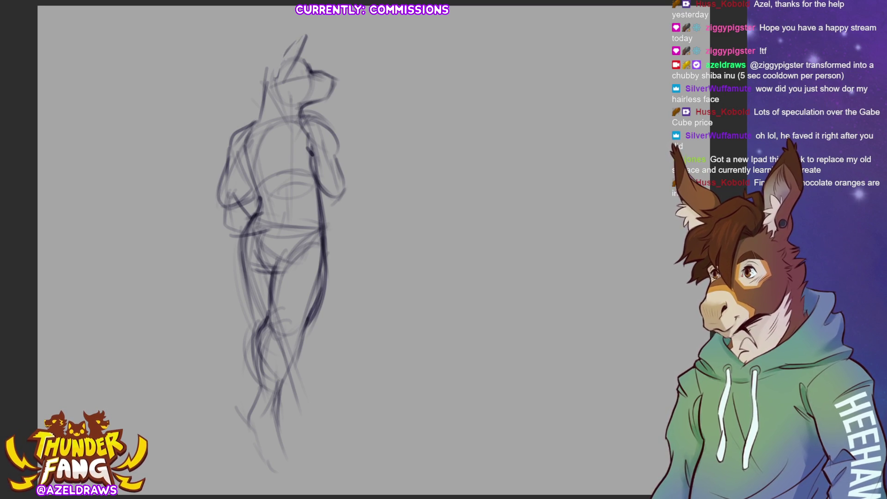
pyautogui.hotkey('ctrl', 'z')
pyautogui.hotkey('ctrl', 'z')
pyautogui.hotkey('ctrl', 'z')
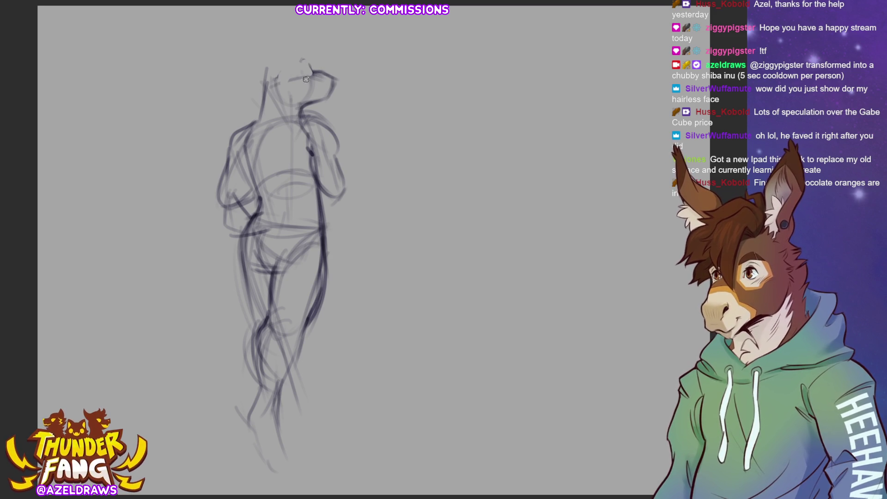
pyautogui.moveTo(306, 60); pyautogui.dragTo(316, 73)
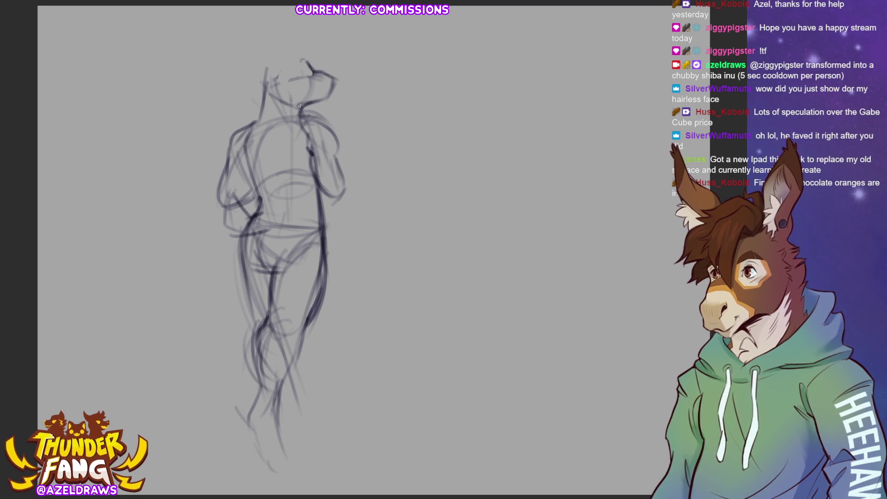
pyautogui.moveTo(294, 93)
pyautogui.mouseDown()
pyautogui.moveTo(297, 107)
pyautogui.moveTo(319, 84)
pyautogui.mouseUp()
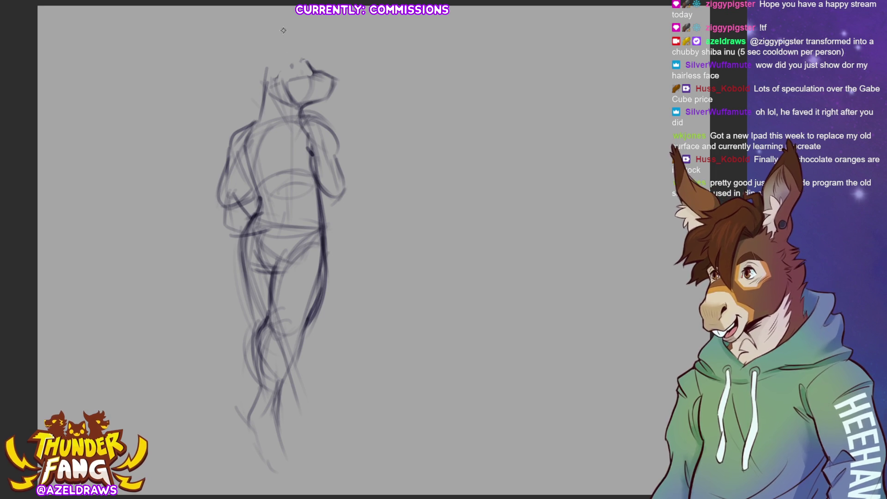
# Sketch two tall pointed ears above the head, one on the right and one on the upper left.
pyautogui.moveTo(292, 57)
pyautogui.mouseDown()
pyautogui.moveTo(319, 31)
pyautogui.moveTo(298, 70)
pyautogui.mouseUp()
pyautogui.moveTo(317, 41)
pyautogui.mouseDown()
pyautogui.moveTo(300, 60)
pyautogui.moveTo(319, 27)
pyautogui.moveTo(305, 60)
pyautogui.mouseUp()
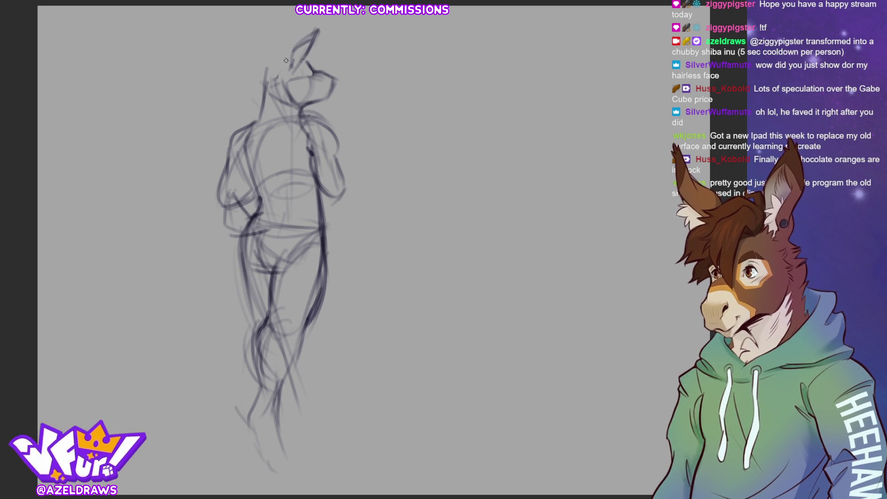
pyautogui.moveTo(274, 54)
pyautogui.mouseDown()
pyautogui.moveTo(258, 80)
pyautogui.moveTo(296, 43)
pyautogui.moveTo(261, 73)
pyautogui.mouseUp()
pyautogui.moveTo(230, 47)
pyautogui.mouseDown()
pyautogui.moveTo(273, 60)
pyautogui.moveTo(246, 63)
pyautogui.moveTo(260, 74)
pyautogui.moveTo(246, 63)
pyautogui.moveTo(270, 62)
pyautogui.moveTo(253, 50)
pyautogui.mouseUp()
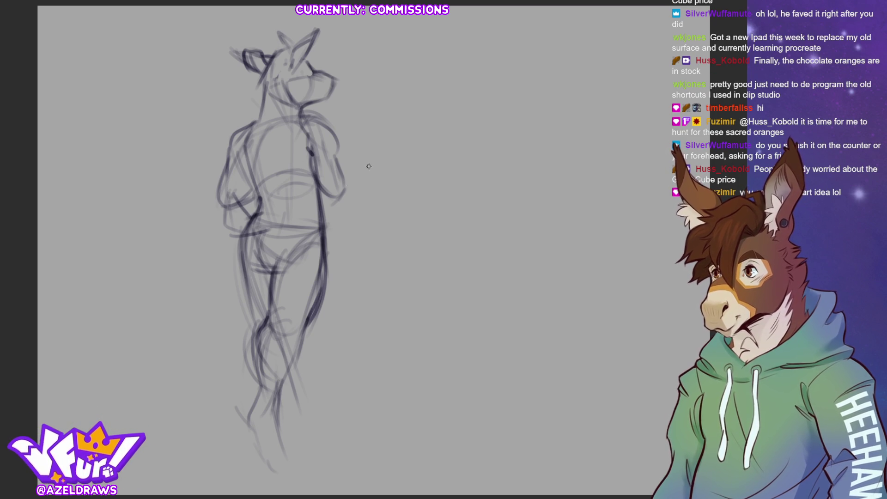
# Darken both lower-leg contours, erase the old foot strokes and redraw the foot bottom.
pyautogui.moveTo(259, 372)
pyautogui.mouseDown()
pyautogui.moveTo(248, 415)
pyautogui.moveTo(254, 431)
pyautogui.mouseUp()
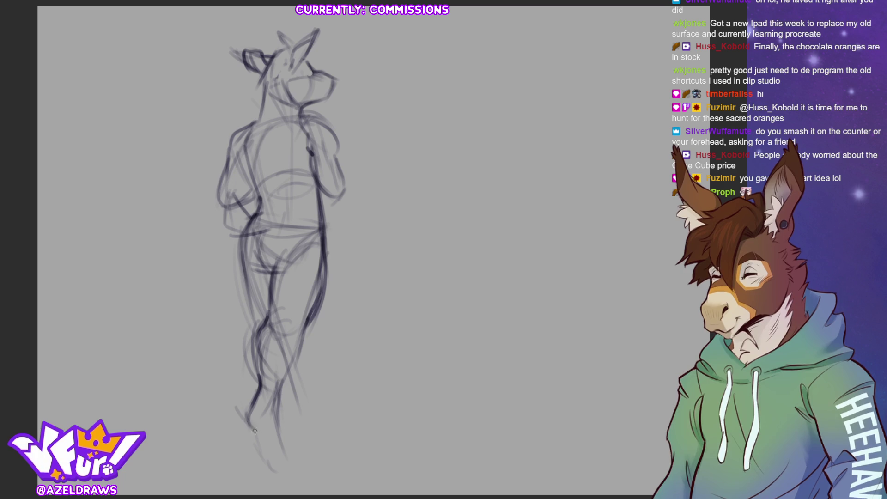
pyautogui.moveTo(281, 382)
pyautogui.mouseDown()
pyautogui.moveTo(277, 451)
pyautogui.moveTo(259, 463)
pyautogui.moveTo(283, 444)
pyautogui.moveTo(303, 465)
pyautogui.moveTo(277, 470)
pyautogui.moveTo(308, 465)
pyautogui.mouseUp()
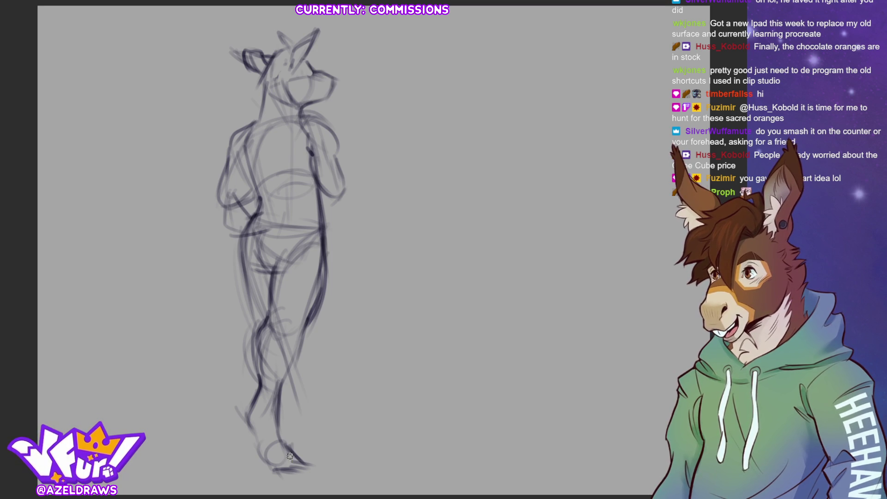
pyautogui.moveTo(292, 454); pyautogui.dragTo(288, 468)
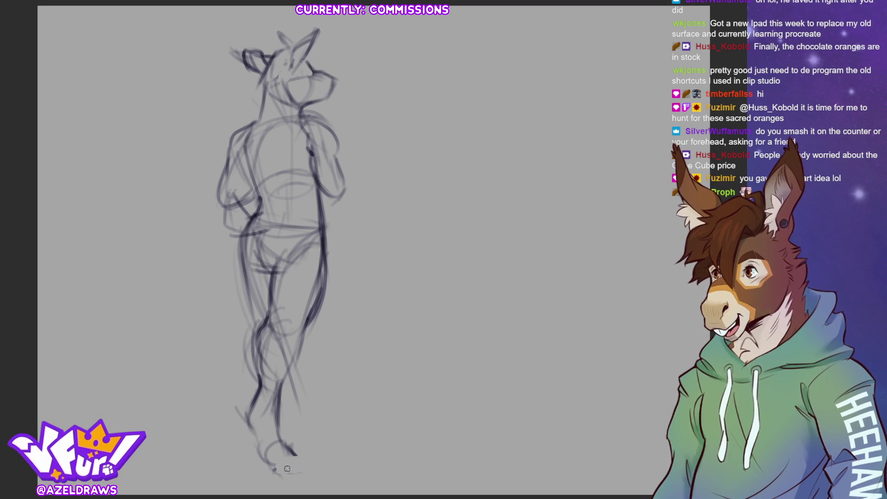
pyautogui.moveTo(297, 451)
pyautogui.mouseDown()
pyautogui.moveTo(273, 464)
pyautogui.moveTo(305, 465)
pyautogui.mouseUp()
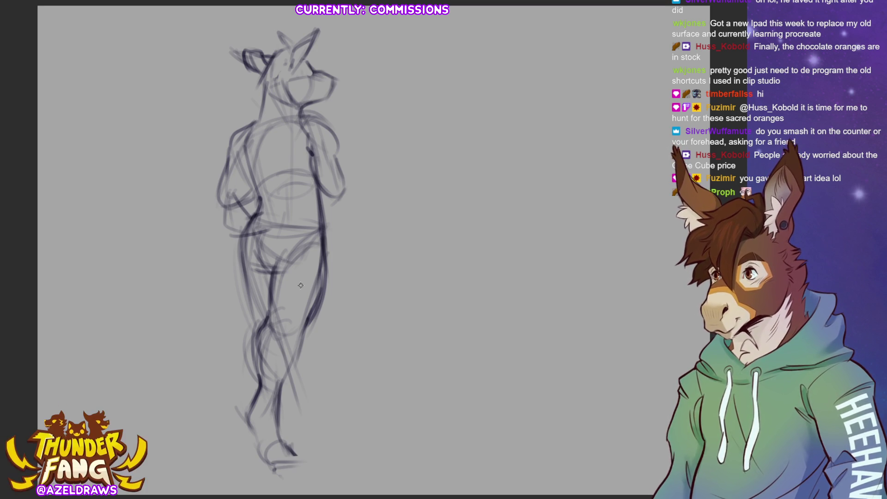
# Darken the left leg contour with two longer strokes.
pyautogui.moveTo(241, 233); pyautogui.dragTo(254, 306)
pyautogui.moveTo(240, 262); pyautogui.dragTo(258, 324)
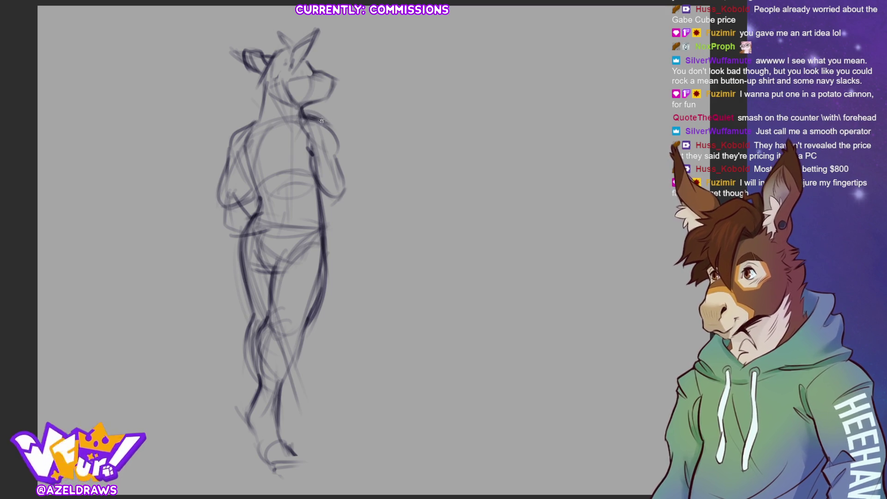
# Trace a darker line down the back and arm to the elbow, plus a short torso mark.
pyautogui.moveTo(321, 120)
pyautogui.mouseDown()
pyautogui.moveTo(341, 179)
pyautogui.moveTo(338, 201)
pyautogui.moveTo(350, 205)
pyautogui.mouseUp()
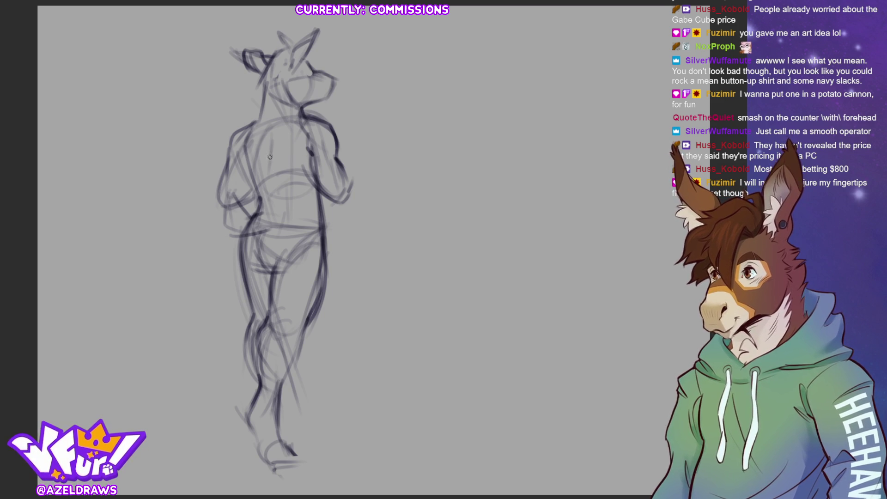
pyautogui.moveTo(276, 214); pyautogui.dragTo(269, 182)
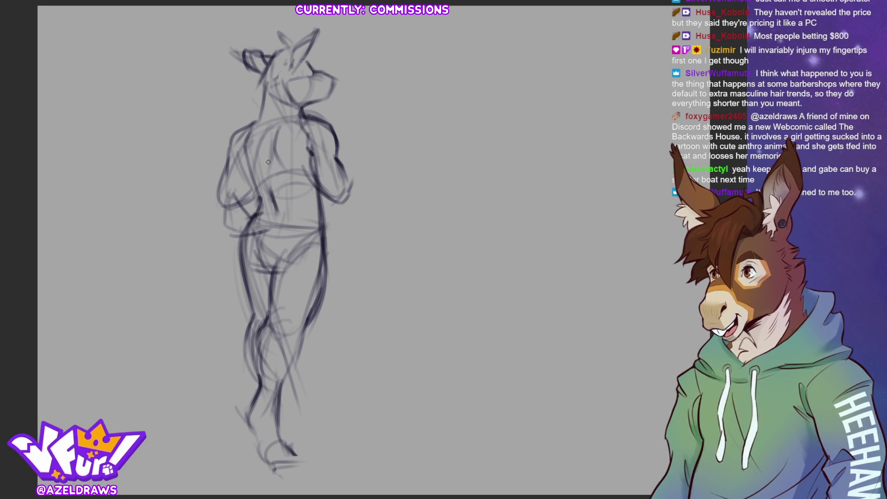
# Darken the neck, both shoulders and the upper-arm outlines.
pyautogui.moveTo(266, 97); pyautogui.dragTo(254, 122)
pyautogui.moveTo(262, 104)
pyautogui.mouseDown()
pyautogui.moveTo(232, 142)
pyautogui.moveTo(225, 170)
pyautogui.mouseUp()
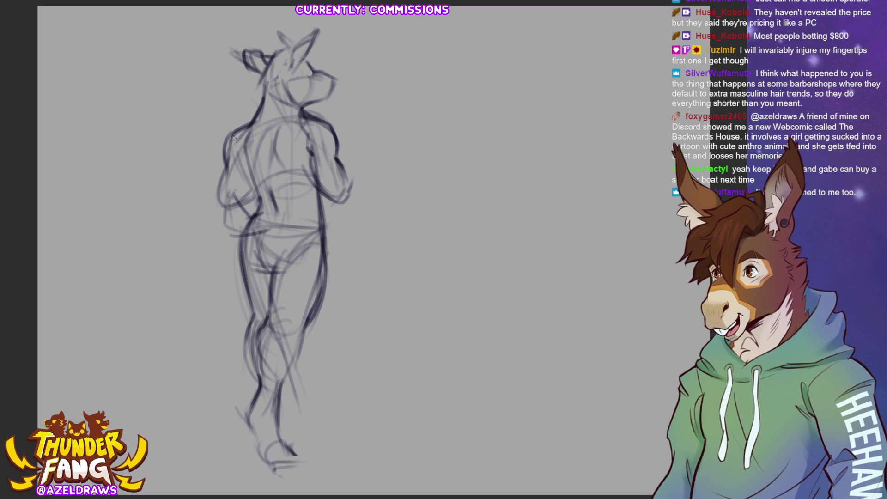
pyautogui.moveTo(236, 125); pyautogui.dragTo(227, 170)
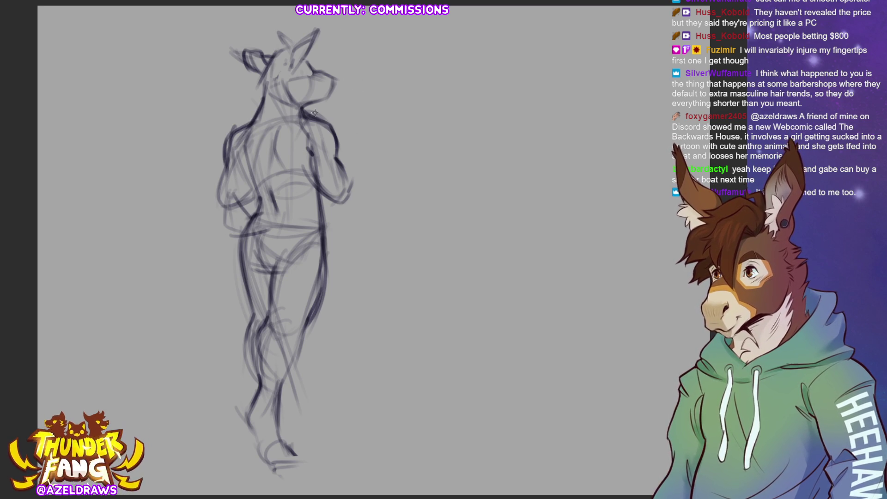
pyautogui.moveTo(314, 114); pyautogui.dragTo(306, 151)
pyautogui.moveTo(300, 112)
pyautogui.mouseDown()
pyautogui.moveTo(313, 104)
pyautogui.moveTo(302, 128)
pyautogui.moveTo(323, 117)
pyautogui.moveTo(285, 133)
pyautogui.moveTo(232, 126)
pyautogui.moveTo(230, 143)
pyautogui.moveTo(289, 125)
pyautogui.moveTo(251, 133)
pyautogui.mouseUp()
pyautogui.moveTo(247, 135); pyautogui.dragTo(229, 154)
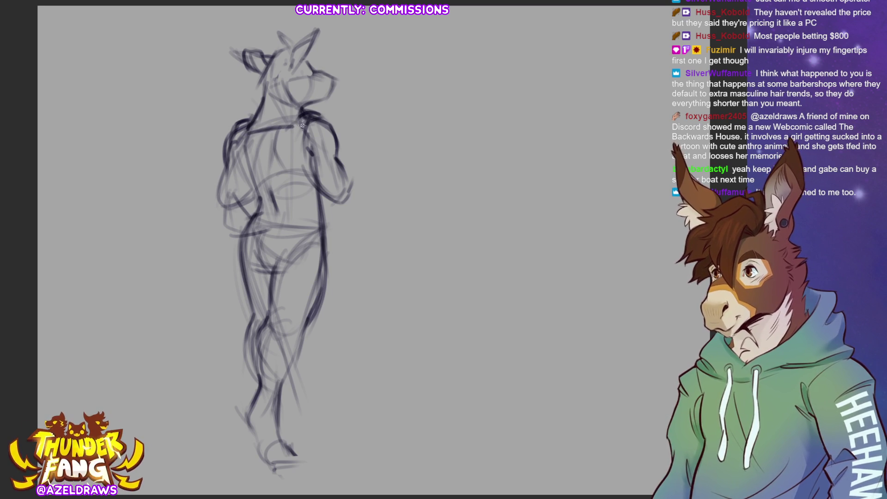
pyautogui.moveTo(240, 119)
pyautogui.mouseDown()
pyautogui.moveTo(231, 218)
pyautogui.moveTo(303, 206)
pyautogui.mouseUp()
# Block in the backpack's side edge down the back and darken the waist contour beneath it.
pyautogui.moveTo(302, 132); pyautogui.dragTo(302, 210)
pyautogui.moveTo(298, 148); pyautogui.dragTo(298, 222)
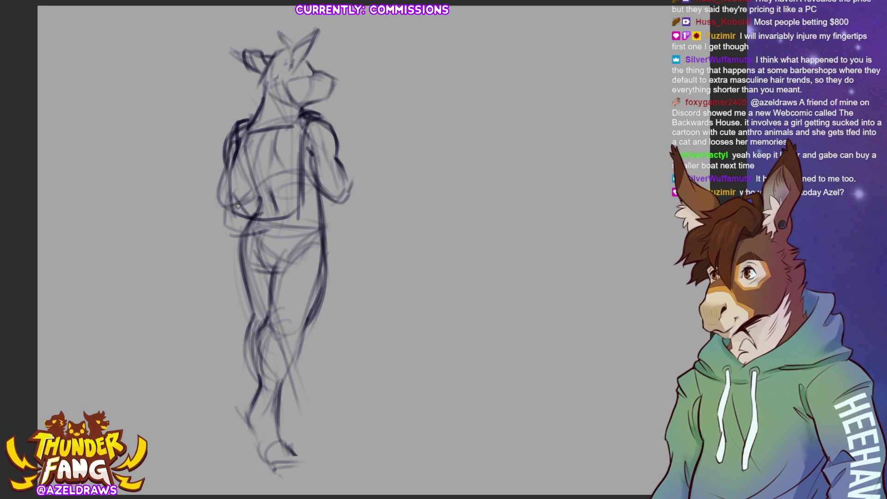
pyautogui.moveTo(226, 221); pyautogui.dragTo(301, 217)
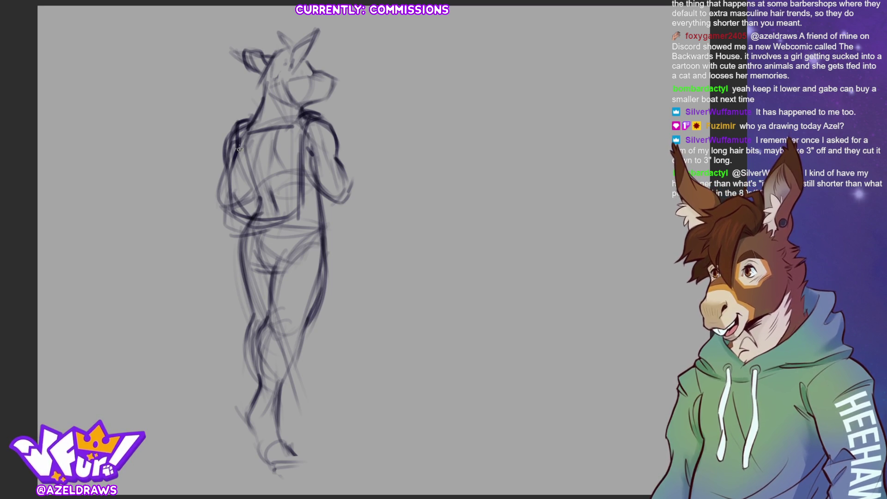
# Outline the left side of the backpack and darken the hip and waist lines.
pyautogui.moveTo(231, 159); pyautogui.dragTo(235, 230)
pyautogui.moveTo(224, 160); pyautogui.dragTo(230, 216)
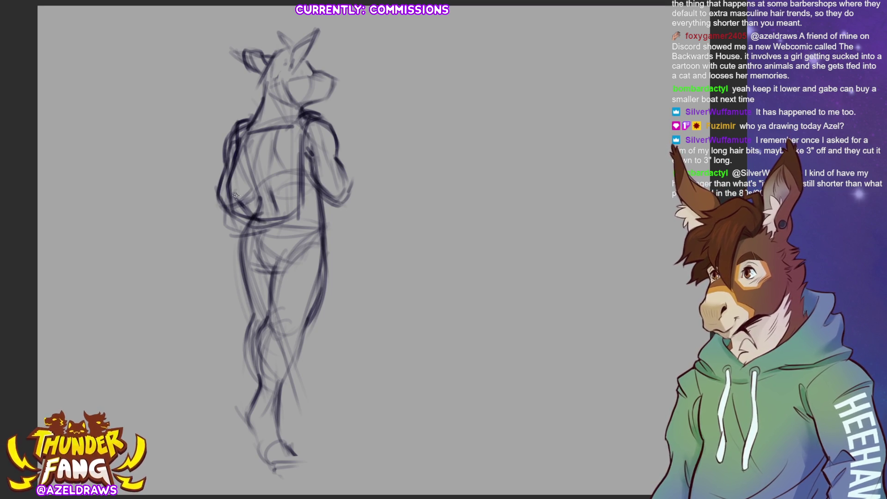
pyautogui.moveTo(229, 195)
pyautogui.mouseDown()
pyautogui.moveTo(233, 221)
pyautogui.moveTo(263, 229)
pyautogui.mouseUp()
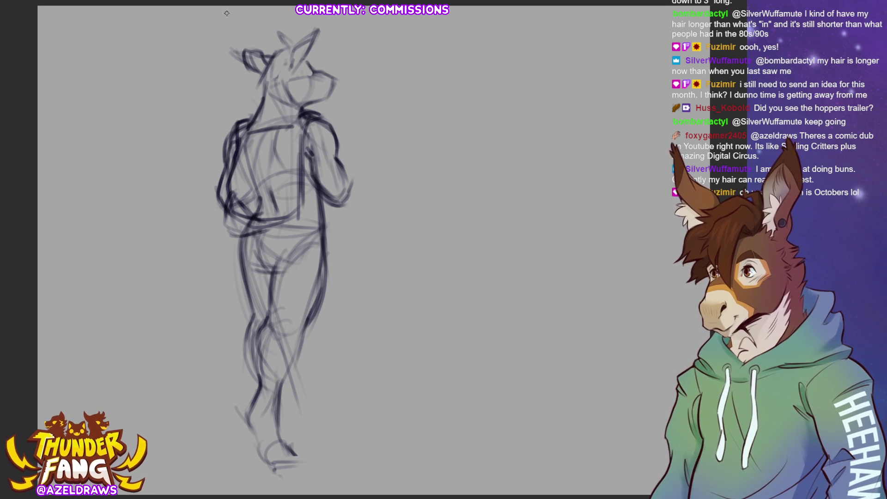
# Reinforce the back of the neck and head with darker strokes.
pyautogui.moveTo(260, 100); pyautogui.dragTo(273, 50)
pyautogui.moveTo(261, 100); pyautogui.dragTo(267, 62)
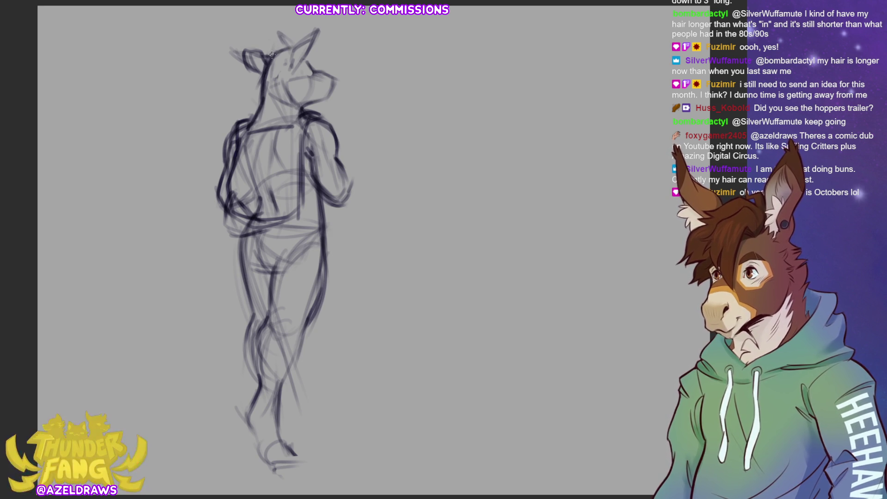
pyautogui.moveTo(274, 53)
pyautogui.mouseDown()
pyautogui.moveTo(304, 31)
pyautogui.moveTo(313, 58)
pyautogui.moveTo(328, 54)
pyautogui.mouseUp()
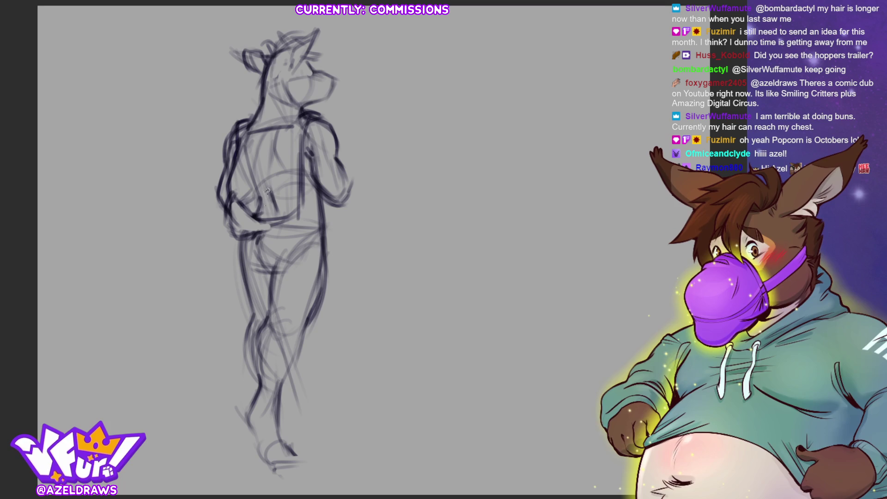
# Refine the hip line, then loosely lasso around the head to select it.
pyautogui.moveTo(262, 231); pyautogui.dragTo(253, 247)
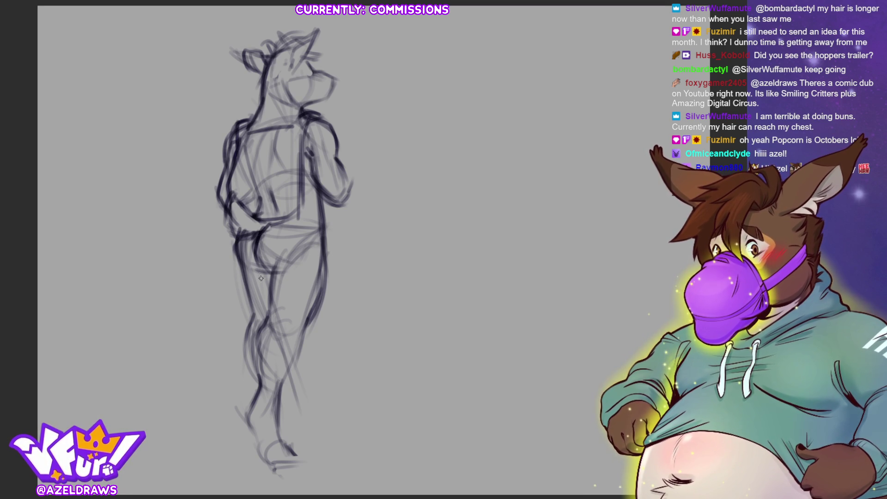
pyautogui.moveTo(264, 266)
pyautogui.mouseDown()
pyautogui.moveTo(287, 277)
pyautogui.moveTo(264, 313)
pyautogui.mouseUp()
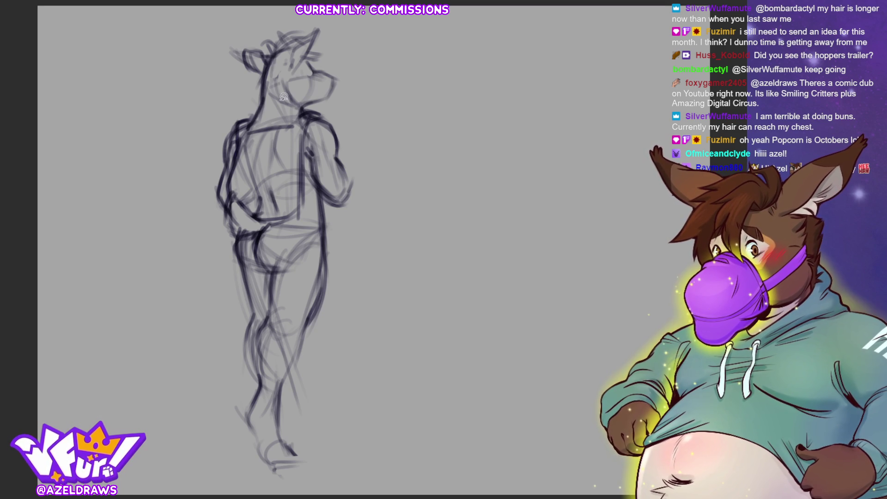
pyautogui.moveTo(247, 117)
pyautogui.mouseDown()
pyautogui.moveTo(231, 120)
pyautogui.moveTo(248, 119)
pyautogui.mouseUp()
# Scale the selected head slightly smaller with free transform, confirm it and deselect.
pyautogui.hotkey('ctrl', 't')
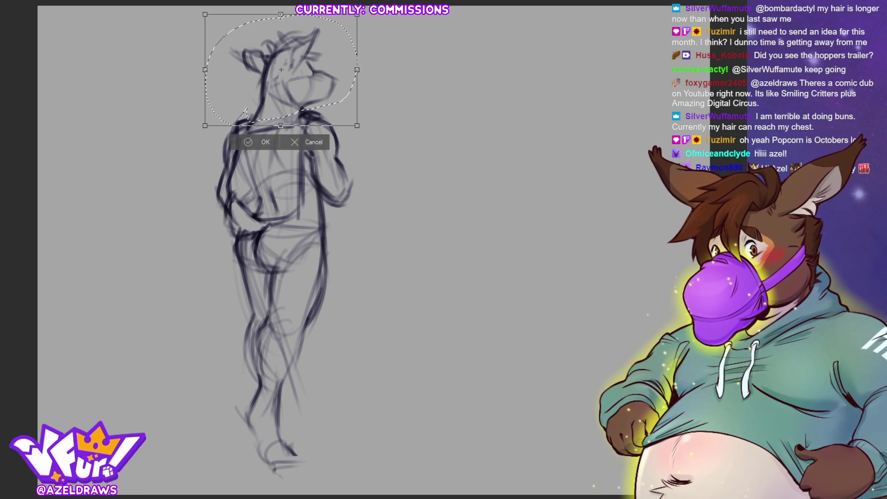
pyautogui.moveTo(292, 77); pyautogui.dragTo(286, 89)
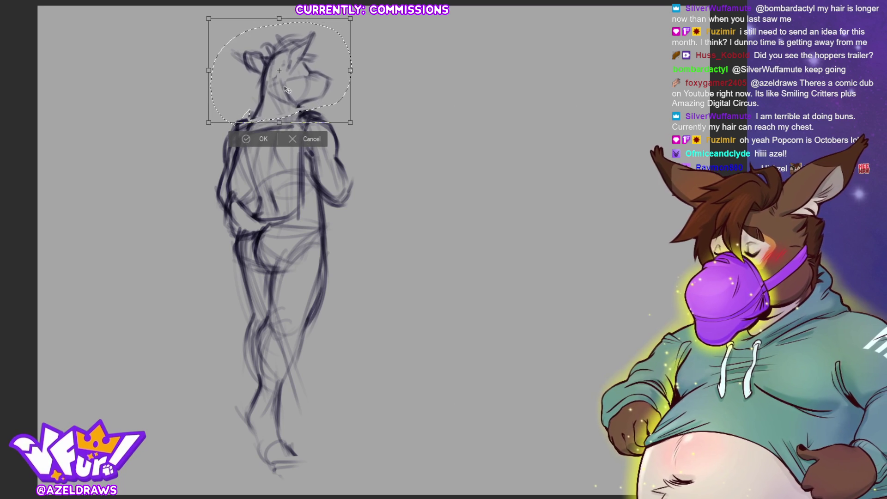
pyautogui.moveTo(279, 123); pyautogui.dragTo(278, 122)
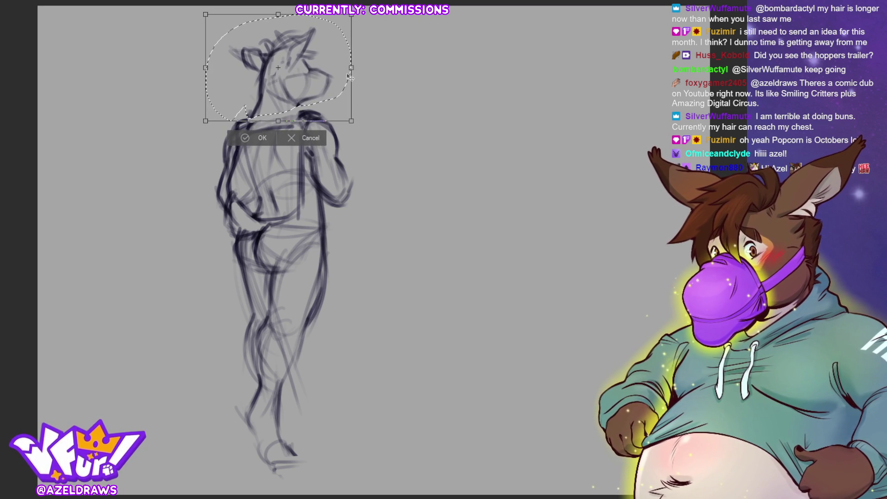
pyautogui.click(250, 134)
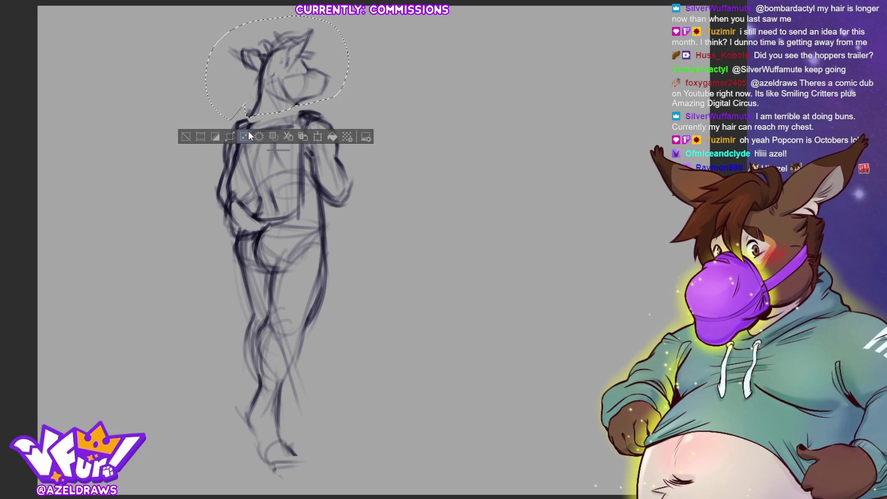
pyautogui.hotkey('ctrl', 'd')
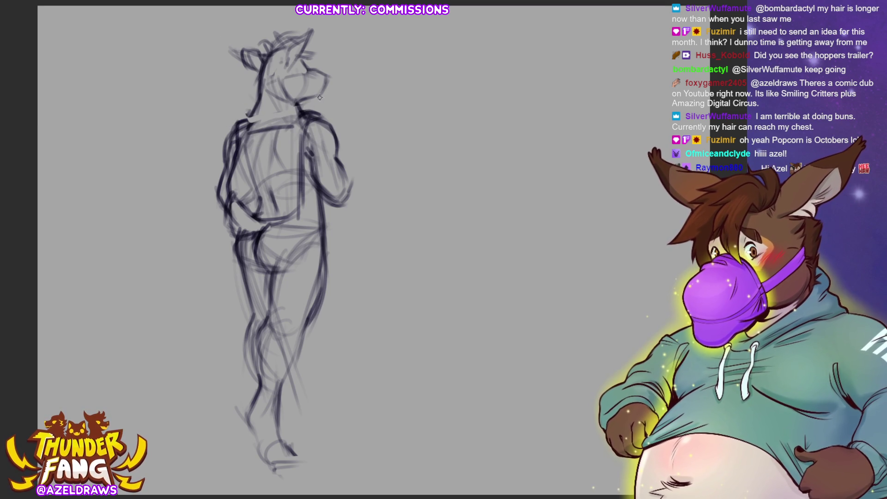
# Add faint strokes around the ear and strengthen both leg outlines.
pyautogui.moveTo(285, 67)
pyautogui.mouseDown()
pyautogui.moveTo(309, 46)
pyautogui.moveTo(302, 39)
pyautogui.moveTo(295, 47)
pyautogui.mouseUp()
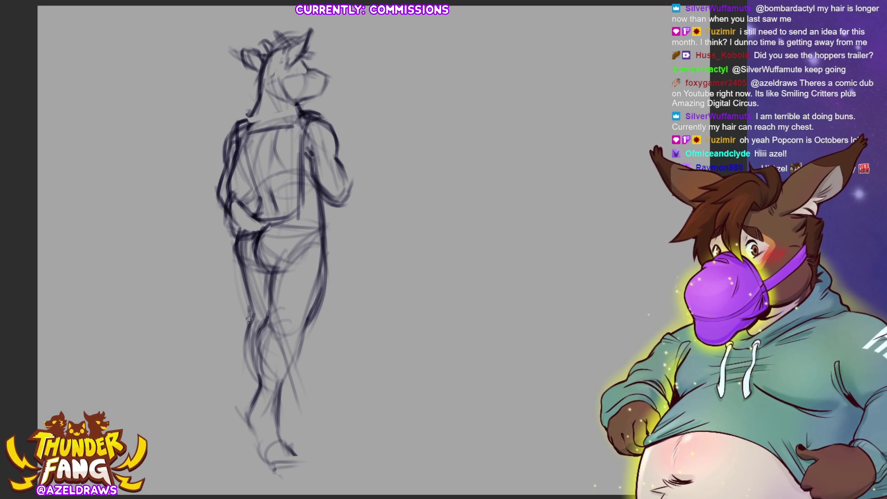
pyautogui.moveTo(248, 316); pyautogui.dragTo(253, 371)
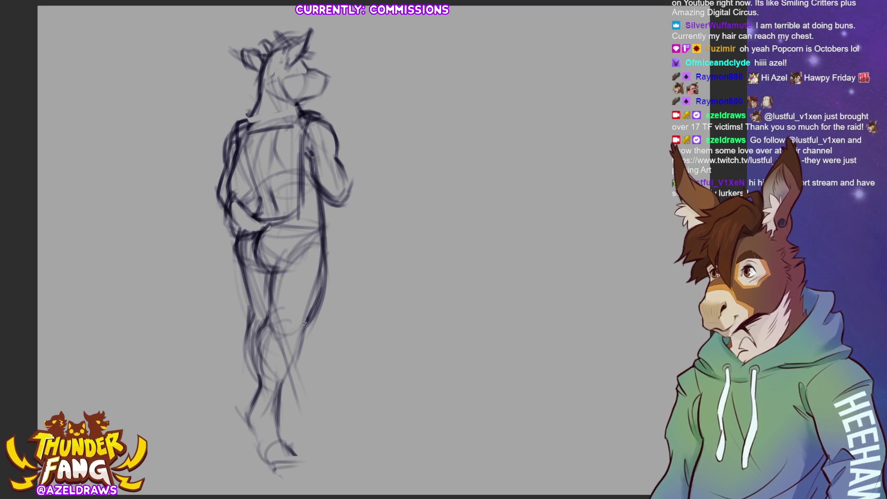
pyautogui.moveTo(324, 250)
pyautogui.mouseDown()
pyautogui.moveTo(321, 302)
pyautogui.moveTo(307, 326)
pyautogui.mouseUp()
pyautogui.moveTo(273, 276)
pyautogui.mouseDown()
pyautogui.moveTo(257, 341)
pyautogui.moveTo(256, 325)
pyautogui.mouseUp()
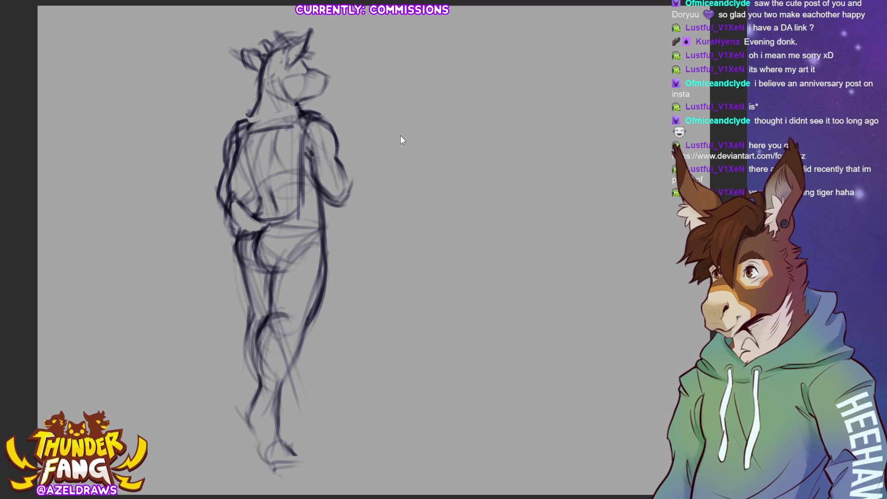
pyautogui.scroll(2, 60, 30)
pyautogui.scroll(2, 60, 31)
pyautogui.scroll(3, 59, 31)
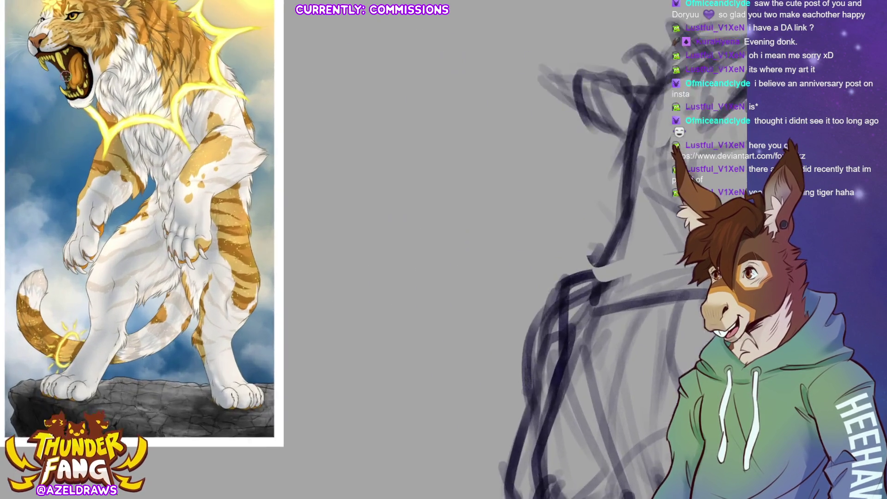
pyautogui.scroll(2, 60, 31)
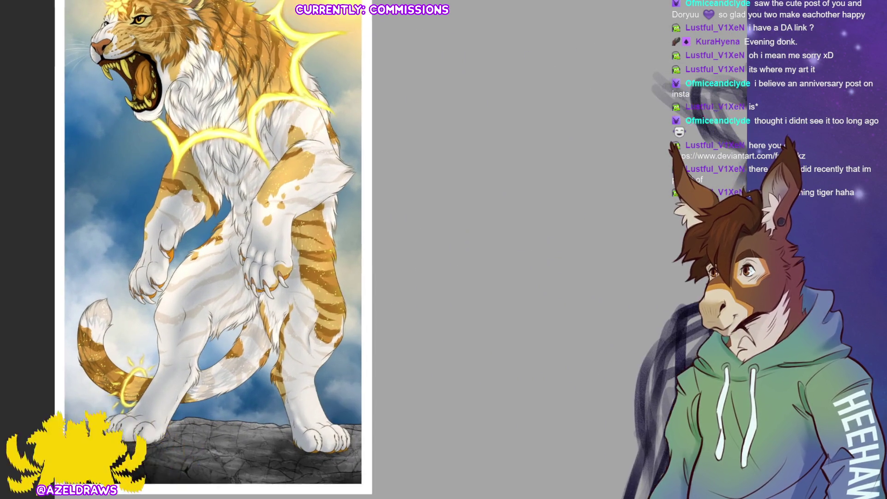
# Centre the tiger artwork in view, then bring up the wolf reference sheet.
pyautogui.moveTo(277, 250); pyautogui.dragTo(464, 264)
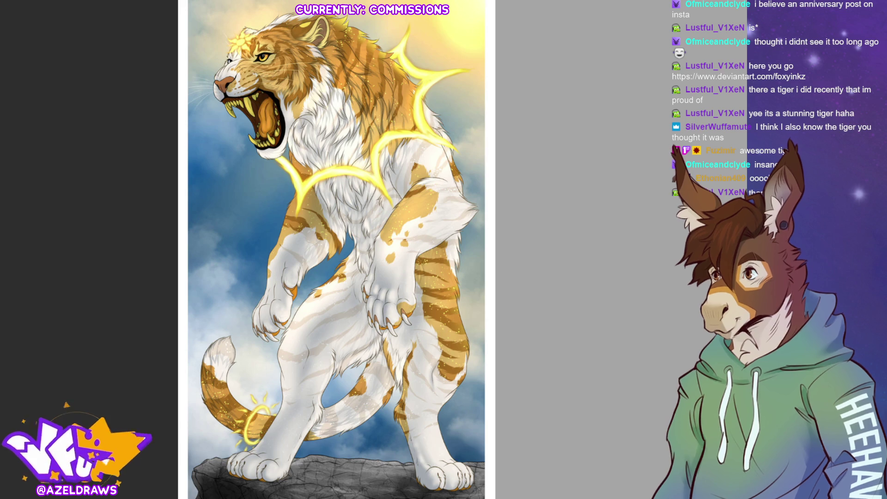
pyautogui.hotkey('ctrl', 'v')
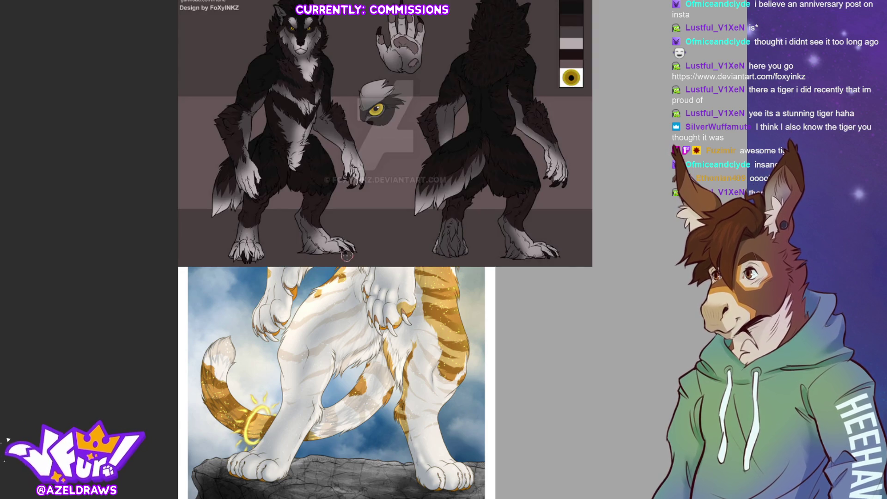
pyautogui.scroll(1, 311, 30)
pyautogui.scroll(2, 421, 230)
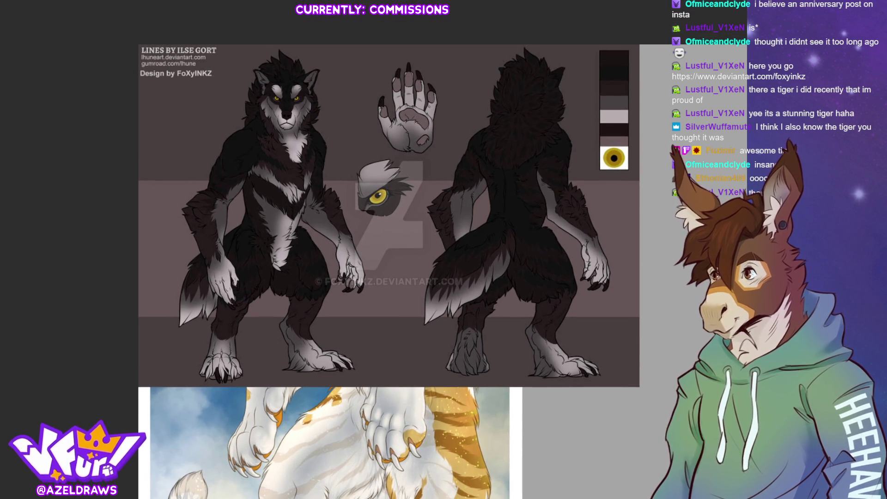
pyautogui.scroll(2, 421, 231)
pyautogui.scroll(1, 421, 230)
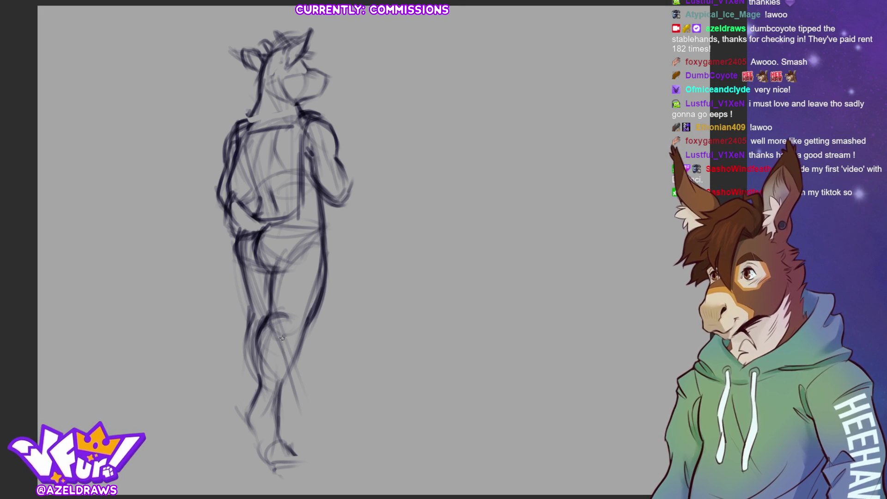
# Lasso the lower leg, rotate it slightly clockwise, apply the transform and deselect.
pyautogui.moveTo(310, 322)
pyautogui.mouseDown()
pyautogui.moveTo(255, 361)
pyautogui.moveTo(287, 311)
pyautogui.mouseUp()
pyautogui.click(316, 479)
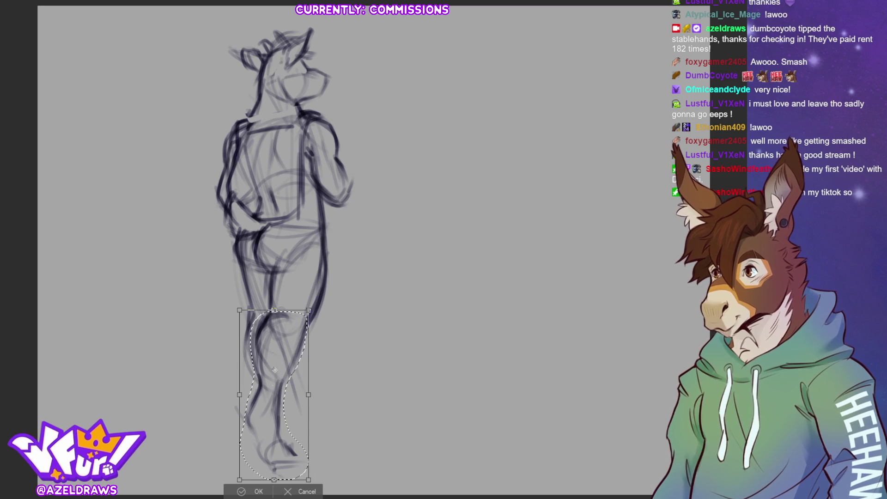
pyautogui.moveTo(342, 337); pyautogui.dragTo(345, 358)
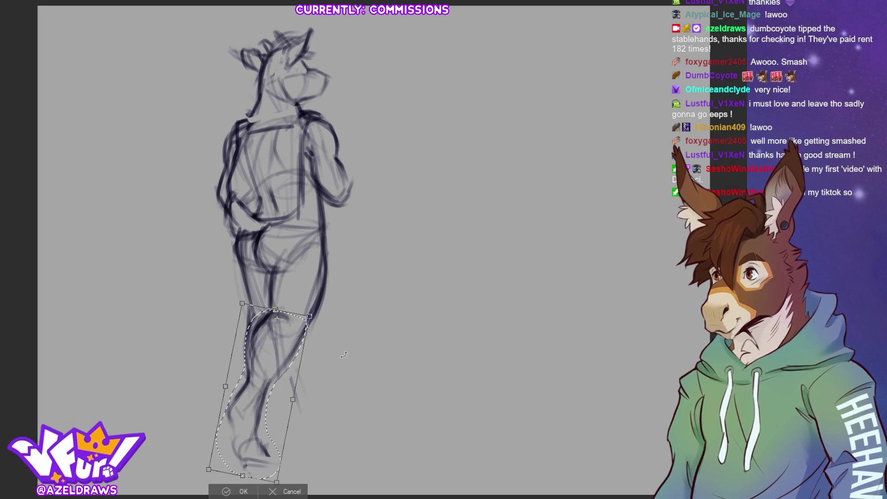
pyautogui.press('Return')
pyautogui.hotkey('ctrl', 'd')
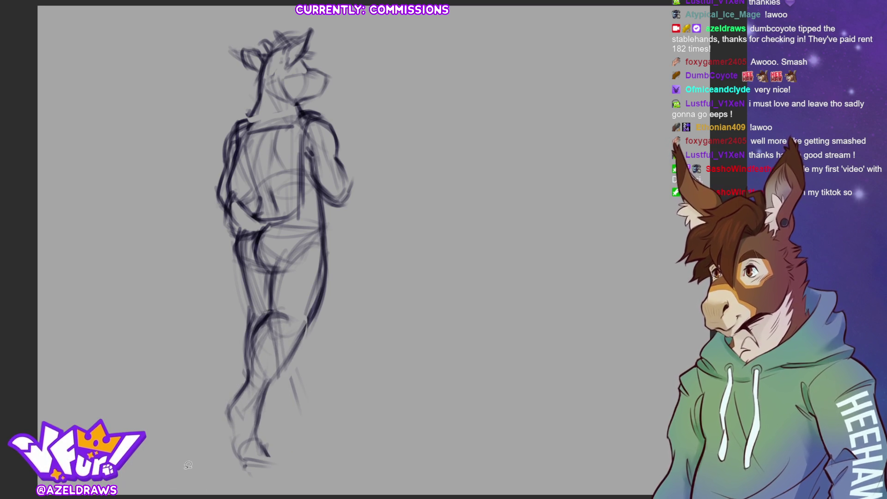
# Erase the old foot strokes and redraw the lower leg line darker.
pyautogui.moveTo(275, 462)
pyautogui.mouseDown()
pyautogui.moveTo(238, 444)
pyautogui.moveTo(243, 434)
pyautogui.mouseUp()
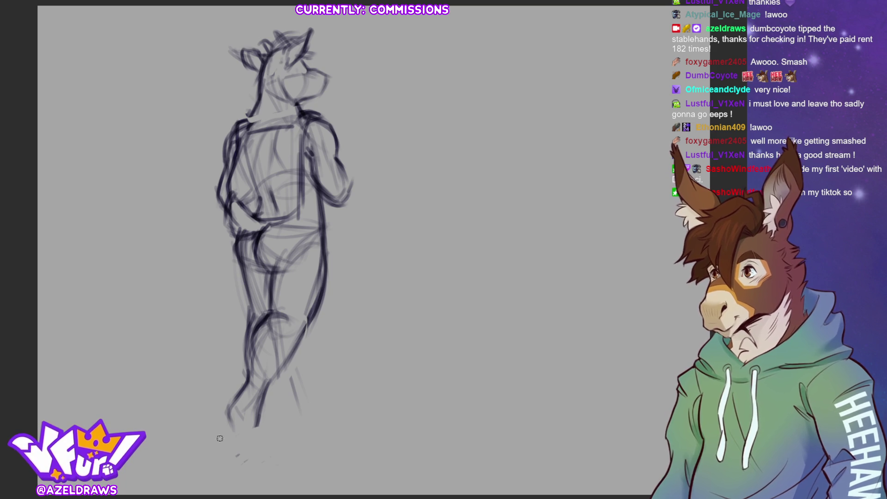
pyautogui.moveTo(262, 400)
pyautogui.mouseDown()
pyautogui.moveTo(254, 425)
pyautogui.moveTo(214, 446)
pyautogui.moveTo(218, 469)
pyautogui.moveTo(225, 455)
pyautogui.mouseUp()
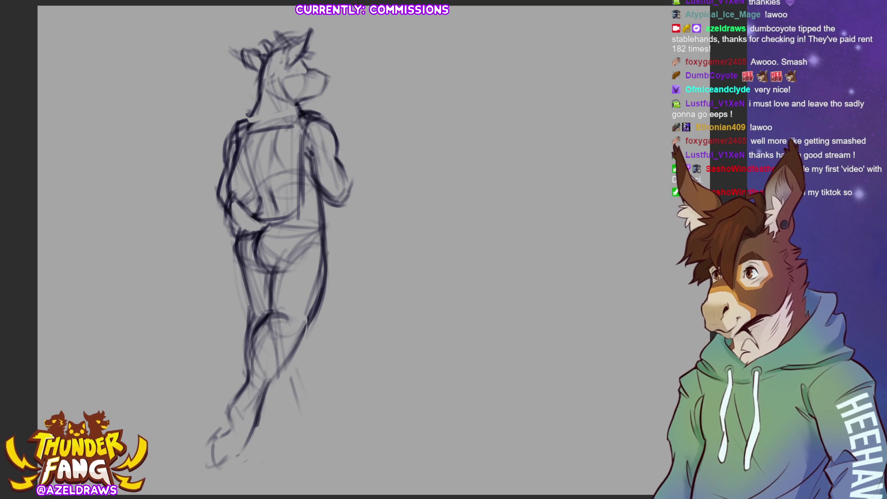
# Sketch the foot outline, darken the calf and shin, and shape the knee and upper calf.
pyautogui.moveTo(235, 442); pyautogui.dragTo(226, 462)
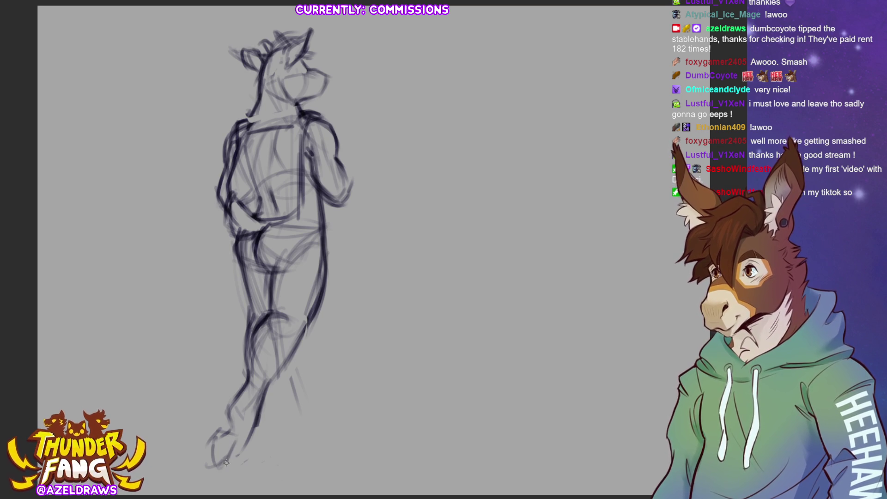
pyautogui.moveTo(239, 263)
pyautogui.mouseDown()
pyautogui.moveTo(248, 309)
pyautogui.moveTo(243, 295)
pyautogui.mouseUp()
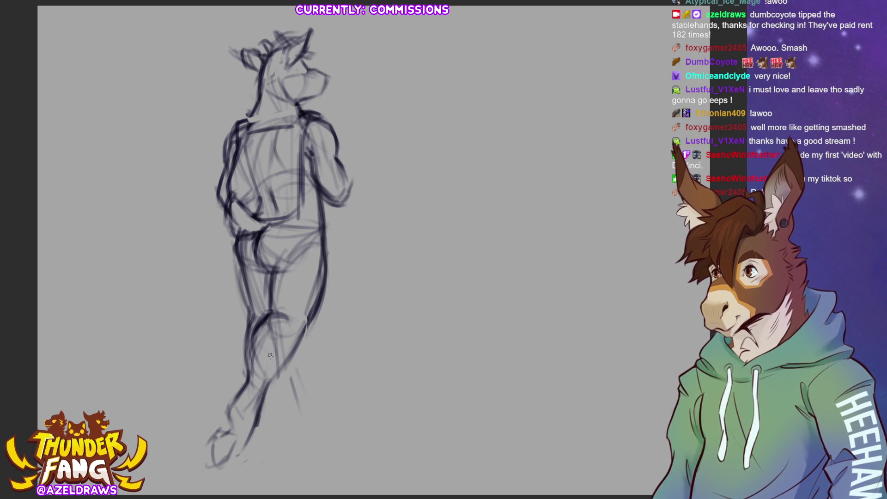
pyautogui.moveTo(297, 379)
pyautogui.mouseDown()
pyautogui.moveTo(300, 346)
pyautogui.moveTo(303, 392)
pyautogui.moveTo(286, 375)
pyautogui.mouseUp()
pyautogui.moveTo(246, 327); pyautogui.dragTo(272, 372)
pyautogui.moveTo(297, 319); pyautogui.dragTo(284, 355)
pyautogui.moveTo(259, 323); pyautogui.dragTo(284, 306)
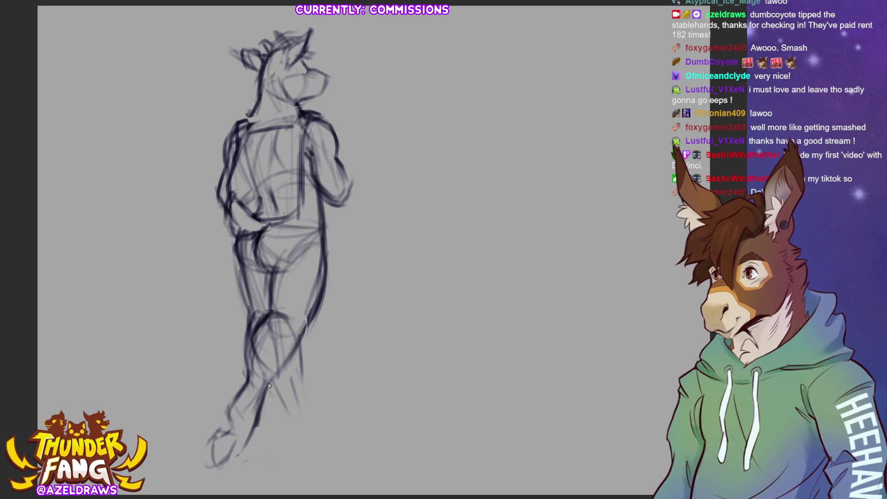
# Refine the lower leg lines and darken the rounded foot shape.
pyautogui.moveTo(297, 339); pyautogui.dragTo(307, 414)
pyautogui.moveTo(283, 379)
pyautogui.mouseDown()
pyautogui.moveTo(273, 415)
pyautogui.moveTo(300, 419)
pyautogui.moveTo(279, 425)
pyautogui.moveTo(317, 424)
pyautogui.moveTo(333, 444)
pyautogui.mouseUp()
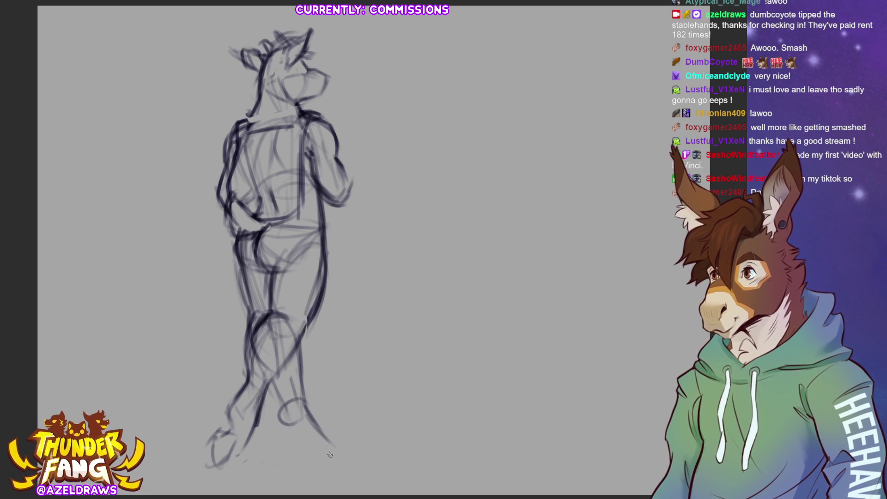
pyautogui.moveTo(280, 416); pyautogui.dragTo(334, 444)
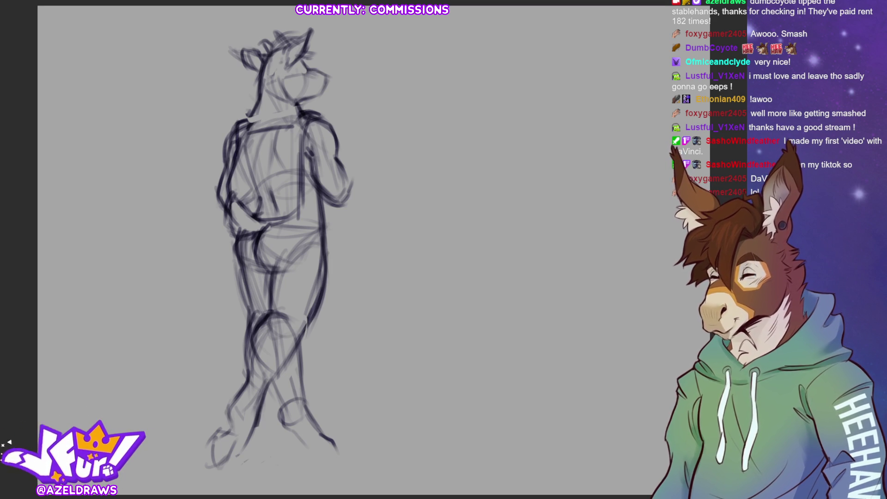
# Draw the right foot's underside, undo an extra sole line, and add toe and thigh marks.
pyautogui.moveTo(303, 458); pyautogui.dragTo(349, 455)
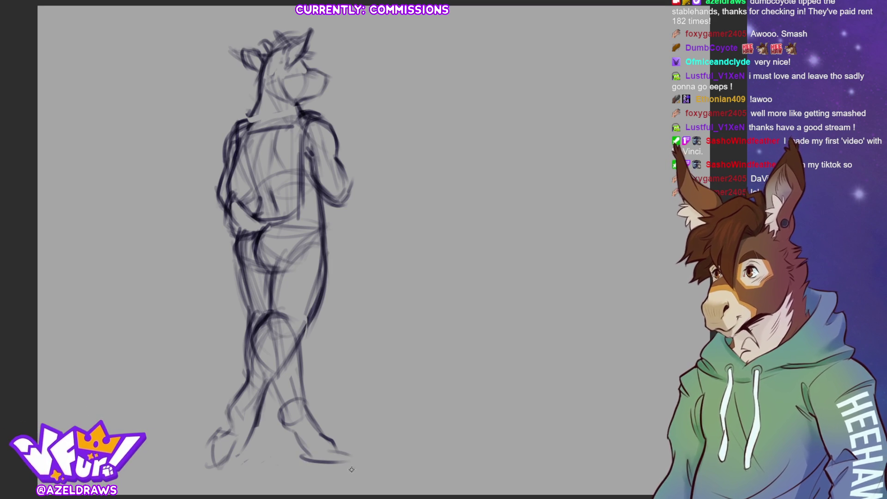
pyautogui.moveTo(318, 456); pyautogui.dragTo(343, 454)
pyautogui.hotkey('ctrl', 'z')
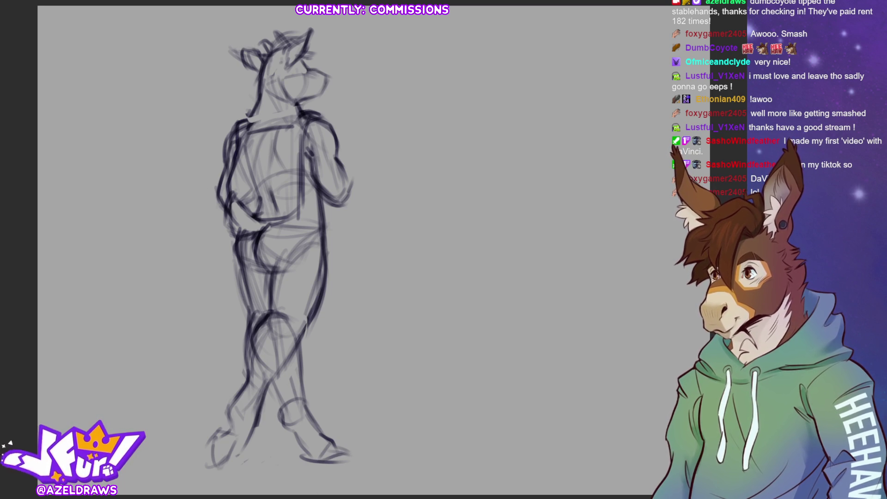
pyautogui.moveTo(306, 438); pyautogui.dragTo(309, 450)
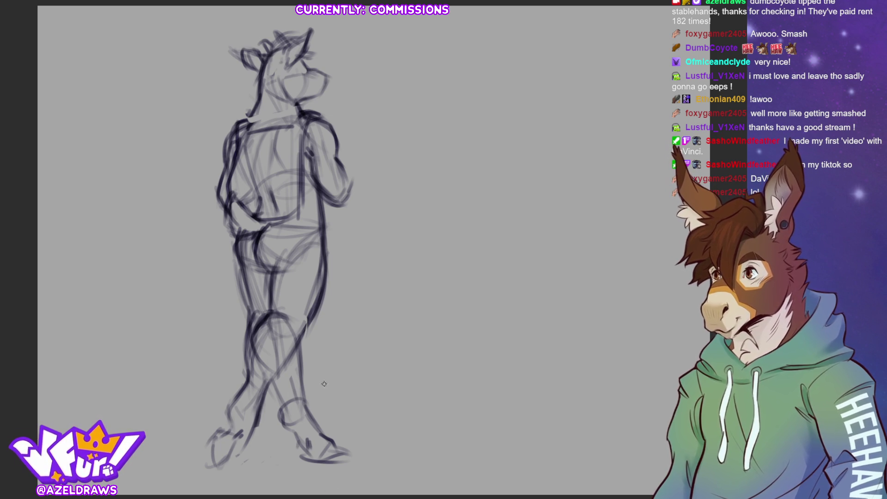
pyautogui.moveTo(242, 238)
pyautogui.mouseDown()
pyautogui.moveTo(258, 310)
pyautogui.moveTo(267, 273)
pyautogui.mouseUp()
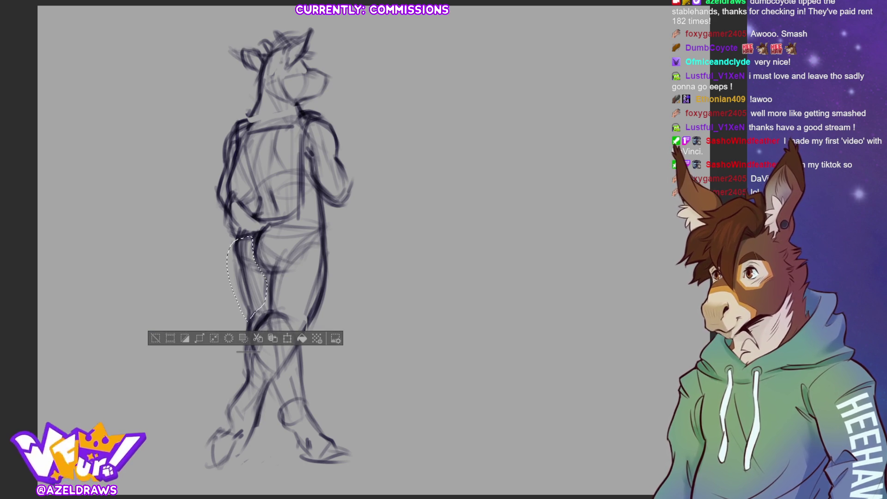
# Lasso the crossed lower leg, try rotating it with Free Transform, then cancel and deselect.
pyautogui.moveTo(303, 347)
pyautogui.mouseDown()
pyautogui.moveTo(280, 447)
pyautogui.moveTo(308, 338)
pyautogui.mouseUp()
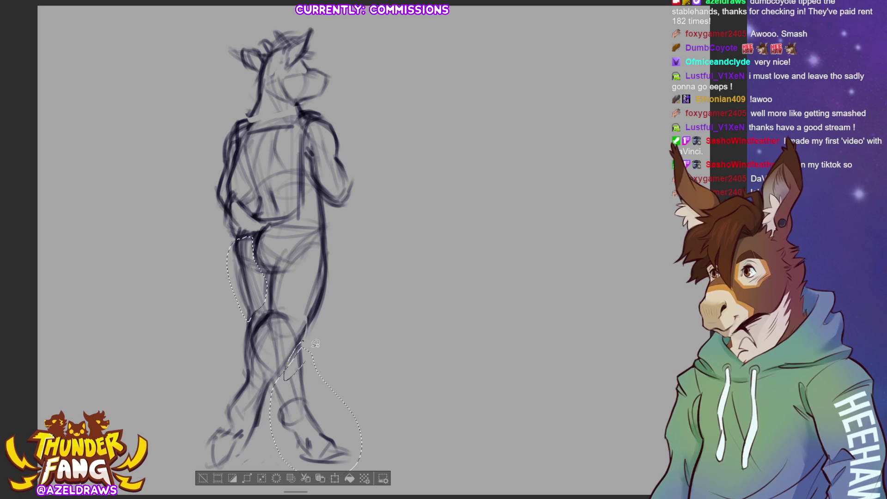
pyautogui.hotkey('ctrl', 't')
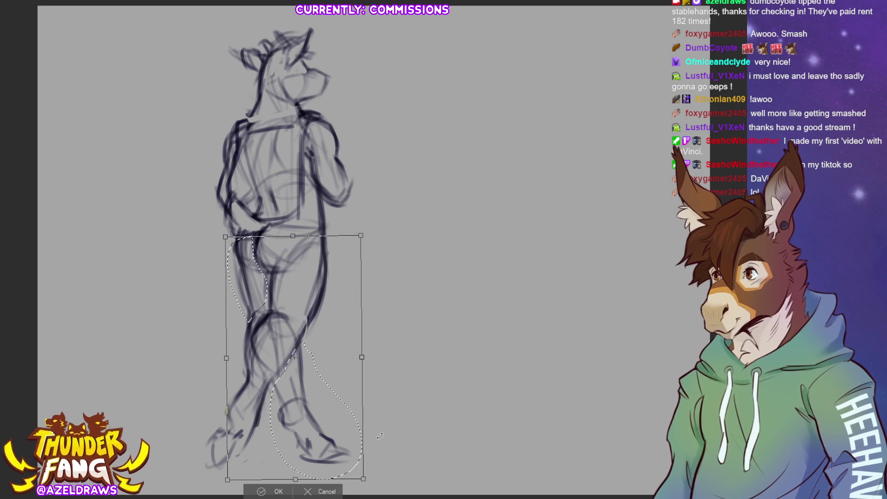
pyautogui.moveTo(379, 435)
pyautogui.mouseDown()
pyautogui.moveTo(330, 424)
pyautogui.moveTo(337, 436)
pyautogui.moveTo(364, 412)
pyautogui.moveTo(342, 423)
pyautogui.moveTo(303, 227)
pyautogui.moveTo(335, 434)
pyautogui.mouseUp()
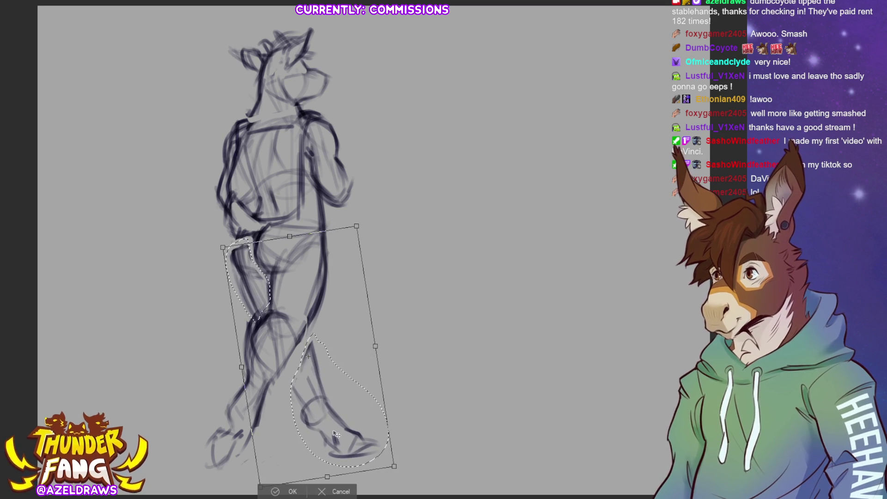
pyautogui.click(334, 488)
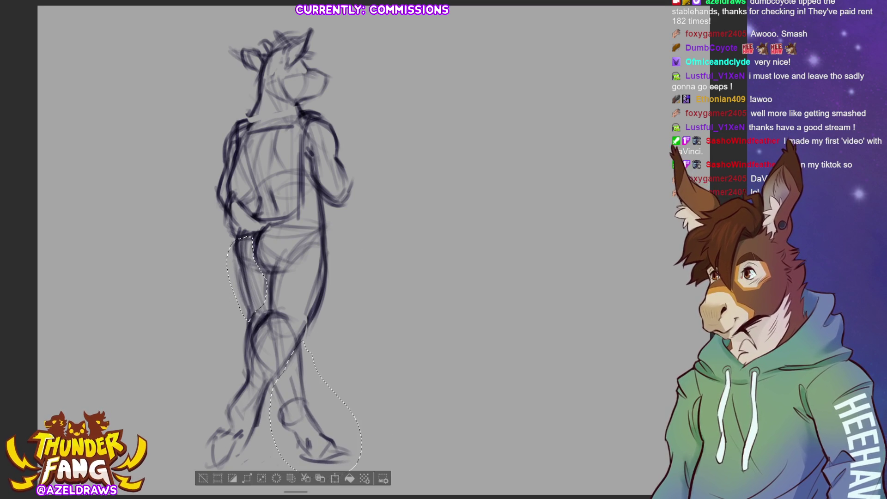
pyautogui.click(203, 478)
# Reselect the crossed lower leg and clear it, then lasso the lower thigh and deselect.
pyautogui.moveTo(310, 340); pyautogui.dragTo(373, 388)
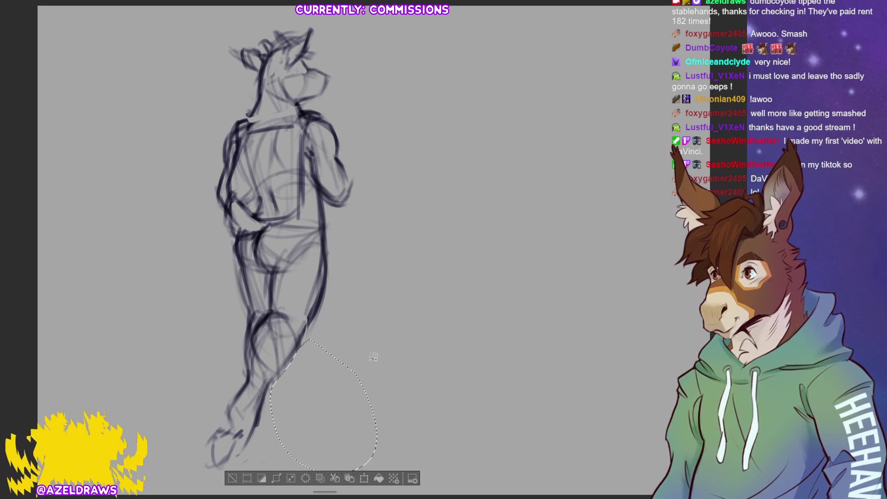
pyautogui.click(305, 312)
pyautogui.moveTo(252, 267); pyautogui.dragTo(220, 298)
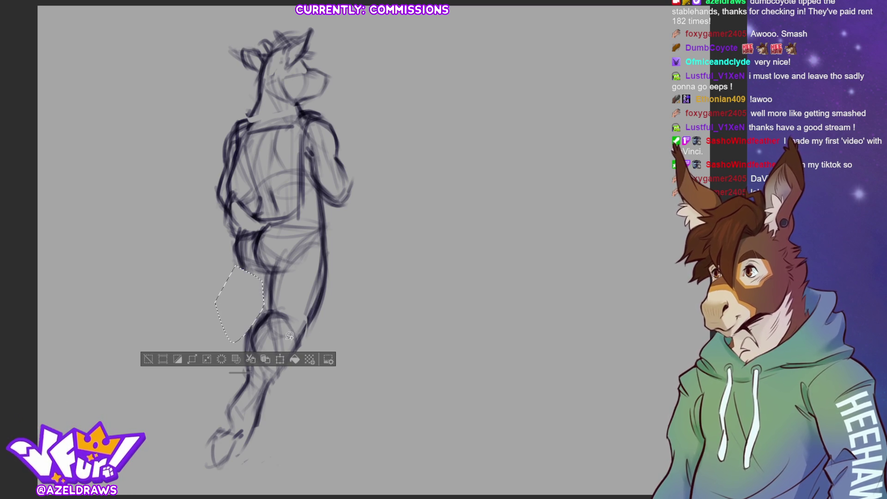
pyautogui.click(148, 358)
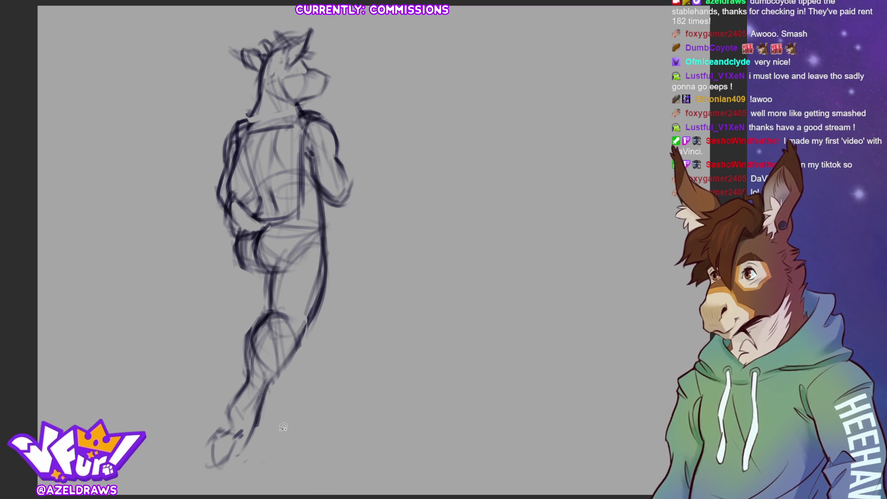
# Sketch the new thigh, knee and lower leg, shaping the calf and back of the leg.
pyautogui.moveTo(243, 270); pyautogui.dragTo(263, 307)
pyautogui.moveTo(314, 317); pyautogui.dragTo(327, 359)
pyautogui.moveTo(252, 274); pyautogui.dragTo(305, 344)
pyautogui.moveTo(261, 241)
pyautogui.mouseDown()
pyautogui.moveTo(291, 342)
pyautogui.moveTo(320, 362)
pyautogui.mouseUp()
pyautogui.moveTo(314, 295); pyautogui.dragTo(317, 381)
pyautogui.moveTo(319, 336); pyautogui.dragTo(319, 377)
pyautogui.moveTo(276, 344); pyautogui.dragTo(304, 387)
pyautogui.moveTo(318, 335)
pyautogui.mouseDown()
pyautogui.moveTo(320, 398)
pyautogui.moveTo(289, 402)
pyautogui.moveTo(283, 418)
pyautogui.mouseUp()
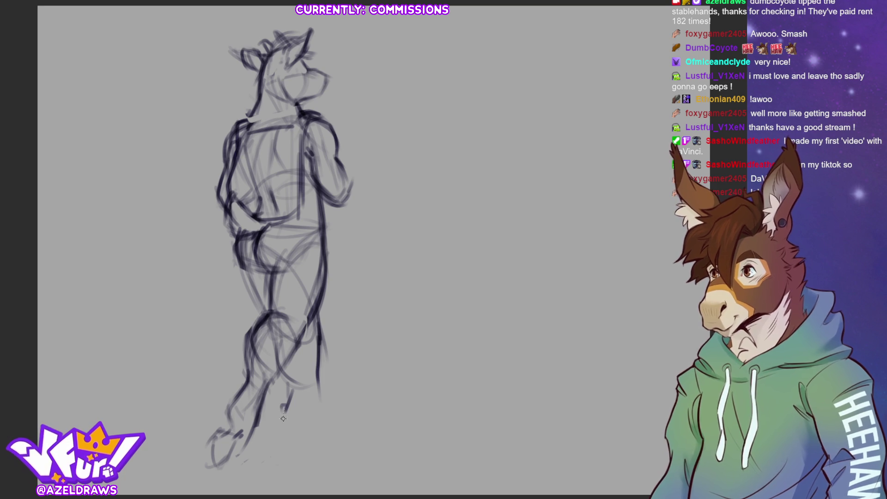
# Darken the back-of-leg line, sketch the foot, rework the calf and undo the stray foot strokes.
pyautogui.moveTo(321, 368); pyautogui.dragTo(317, 419)
pyautogui.moveTo(312, 352); pyautogui.dragTo(316, 410)
pyautogui.moveTo(314, 334)
pyautogui.mouseDown()
pyautogui.moveTo(318, 417)
pyautogui.moveTo(306, 439)
pyautogui.mouseUp()
pyautogui.moveTo(311, 404); pyautogui.dragTo(332, 440)
pyautogui.moveTo(321, 407); pyautogui.dragTo(330, 432)
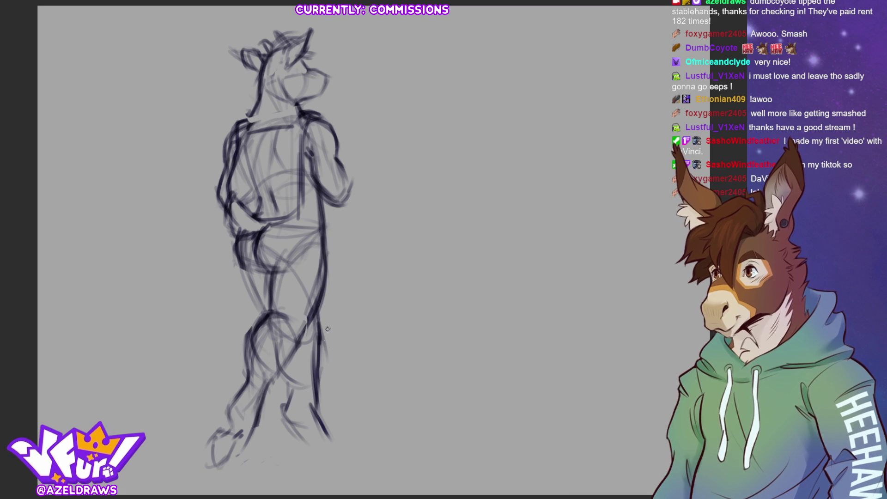
pyautogui.moveTo(322, 340)
pyautogui.mouseDown()
pyautogui.moveTo(321, 418)
pyautogui.moveTo(325, 378)
pyautogui.mouseUp()
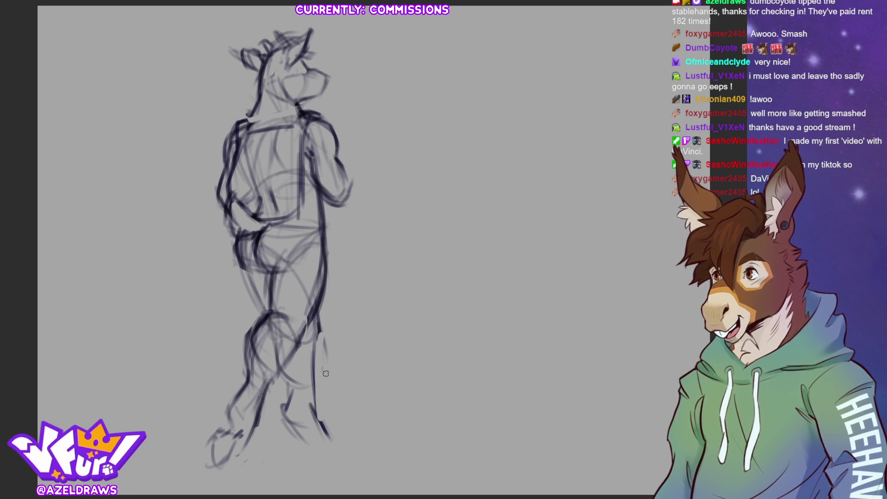
pyautogui.moveTo(316, 332); pyautogui.dragTo(313, 404)
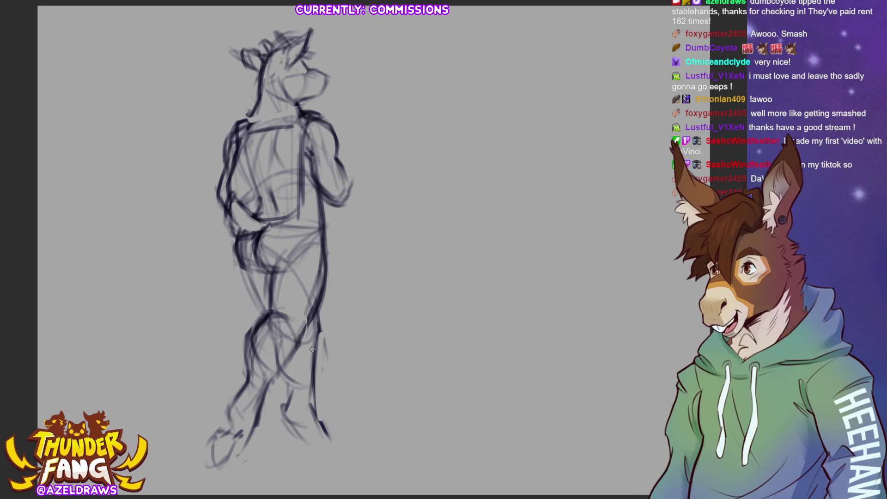
pyautogui.moveTo(287, 376)
pyautogui.mouseDown()
pyautogui.moveTo(298, 433)
pyautogui.moveTo(331, 445)
pyautogui.moveTo(335, 463)
pyautogui.mouseUp()
pyautogui.moveTo(323, 435); pyautogui.dragTo(350, 463)
pyautogui.hotkey('ctrl', 'z')
pyautogui.hotkey('ctrl', 'z')
pyautogui.hotkey('ctrl', 'z')
pyautogui.hotkey('ctrl', 'z')
pyautogui.hotkey('ctrl', 'z')
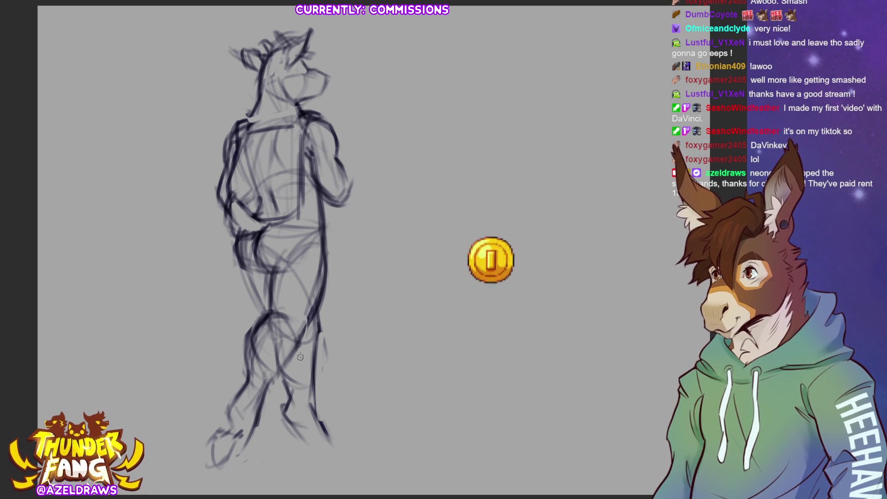
# Lasso the lower leg strokes, delete them and clear the selection.
pyautogui.moveTo(300, 457); pyautogui.dragTo(300, 452)
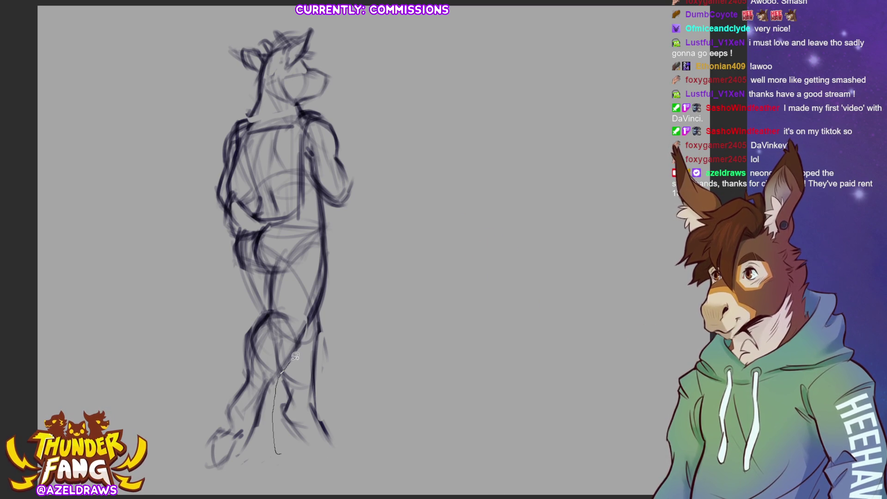
pyautogui.press('Delete')
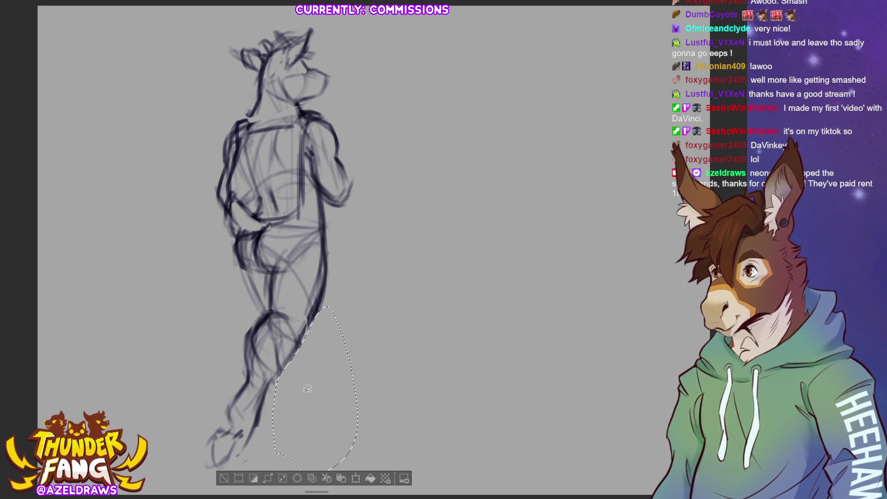
pyautogui.hotkey('ctrl', 'd')
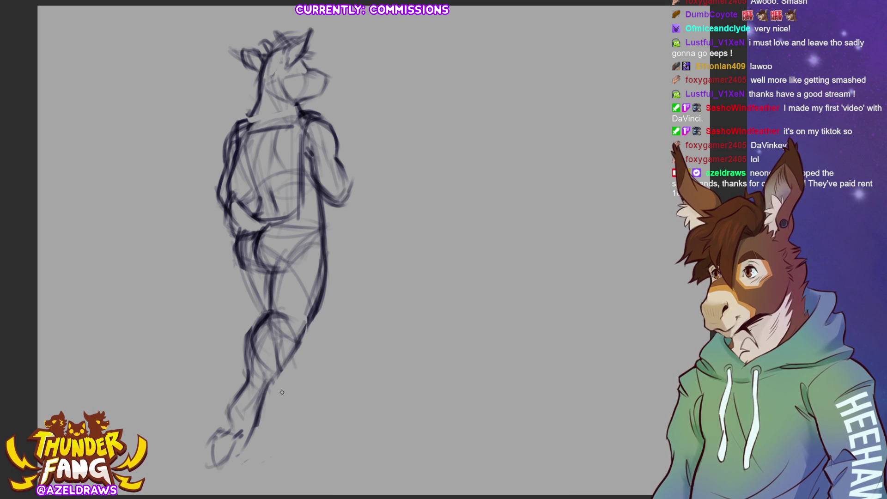
# Redraw the lower leg with darker strokes and darken the thigh line, then begin rotating the sketch.
pyautogui.moveTo(311, 315); pyautogui.dragTo(316, 344)
pyautogui.moveTo(298, 278); pyautogui.dragTo(310, 336)
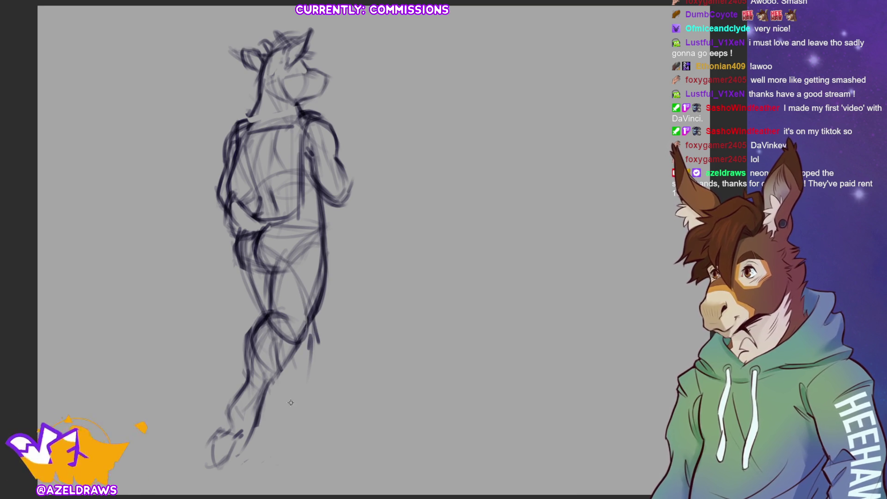
pyautogui.moveTo(313, 316)
pyautogui.mouseDown()
pyautogui.moveTo(315, 380)
pyautogui.moveTo(298, 247)
pyautogui.mouseUp()
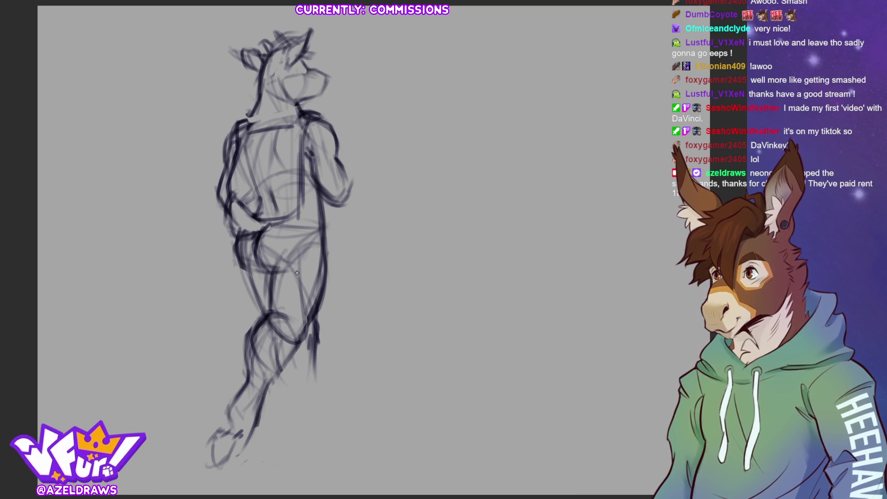
pyautogui.moveTo(242, 267)
pyautogui.mouseDown()
pyautogui.moveTo(255, 286)
pyautogui.moveTo(252, 306)
pyautogui.mouseUp()
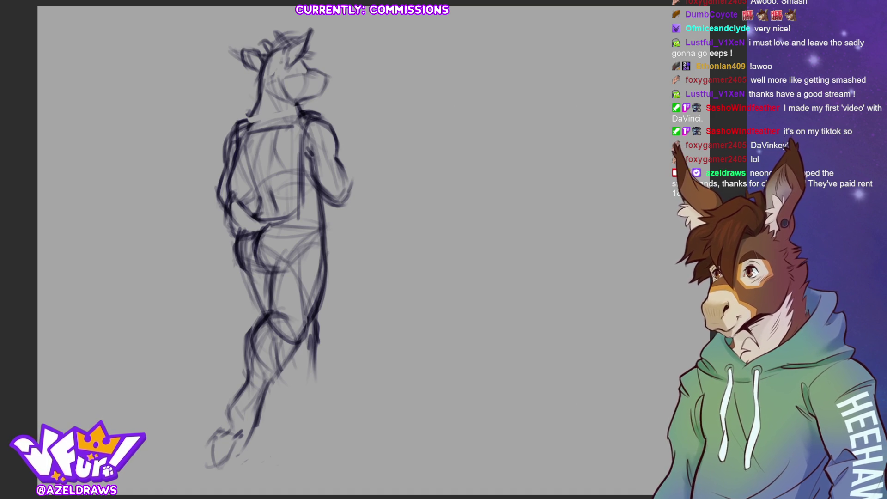
pyautogui.hotkey('ctrl', 't')
pyautogui.moveTo(406, 43); pyautogui.dragTo(393, 23)
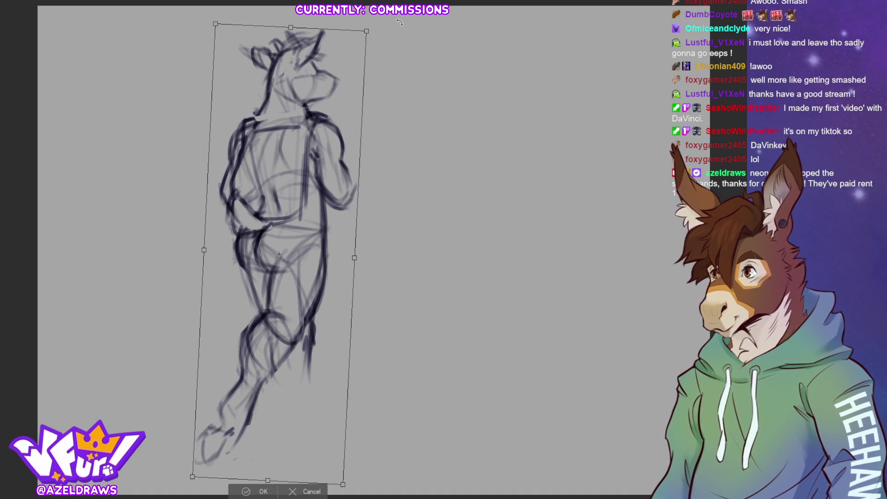
# Raise the sketch slightly and confirm the transform, then add light strokes refining the lower leg.
pyautogui.moveTo(326, 145); pyautogui.dragTo(326, 140)
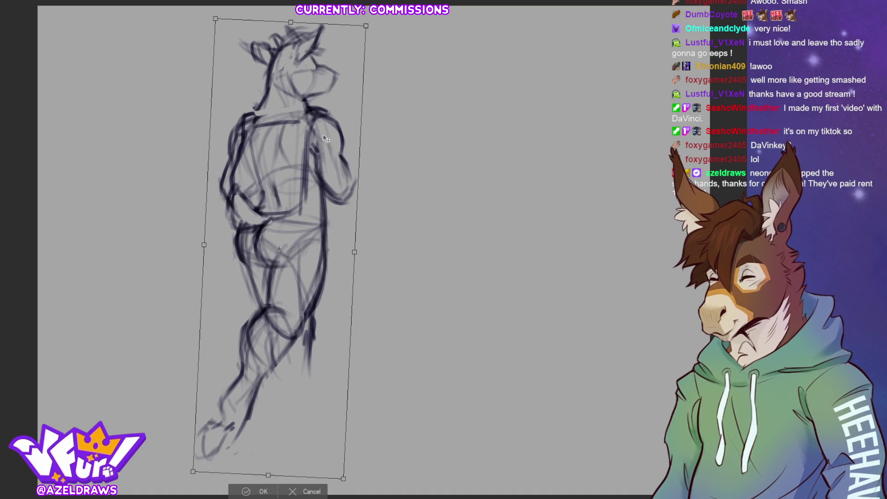
pyautogui.click(251, 492)
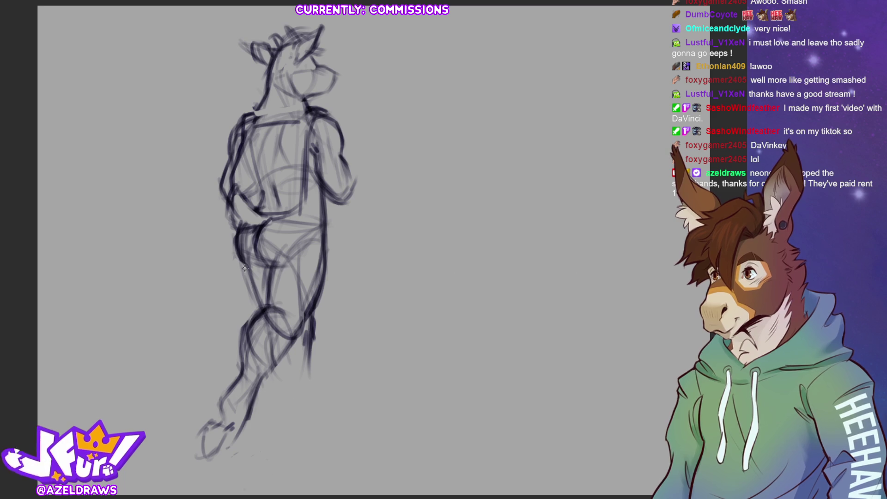
pyautogui.moveTo(272, 350); pyautogui.dragTo(312, 395)
pyautogui.moveTo(277, 301)
pyautogui.mouseDown()
pyautogui.moveTo(272, 355)
pyautogui.moveTo(311, 346)
pyautogui.mouseUp()
pyautogui.moveTo(313, 381)
pyautogui.mouseDown()
pyautogui.moveTo(287, 371)
pyautogui.moveTo(277, 408)
pyautogui.mouseUp()
pyautogui.moveTo(305, 314)
pyautogui.mouseDown()
pyautogui.moveTo(320, 392)
pyautogui.moveTo(283, 412)
pyautogui.moveTo(305, 387)
pyautogui.mouseUp()
# Sketch the foot at the bottom of the leg, extending its shape forward.
pyautogui.moveTo(294, 419); pyautogui.dragTo(312, 395)
pyautogui.moveTo(281, 365)
pyautogui.mouseDown()
pyautogui.moveTo(292, 406)
pyautogui.moveTo(318, 402)
pyautogui.moveTo(329, 425)
pyautogui.moveTo(314, 433)
pyautogui.mouseUp()
pyautogui.moveTo(320, 402)
pyautogui.mouseDown()
pyautogui.moveTo(355, 451)
pyautogui.moveTo(351, 438)
pyautogui.mouseUp()
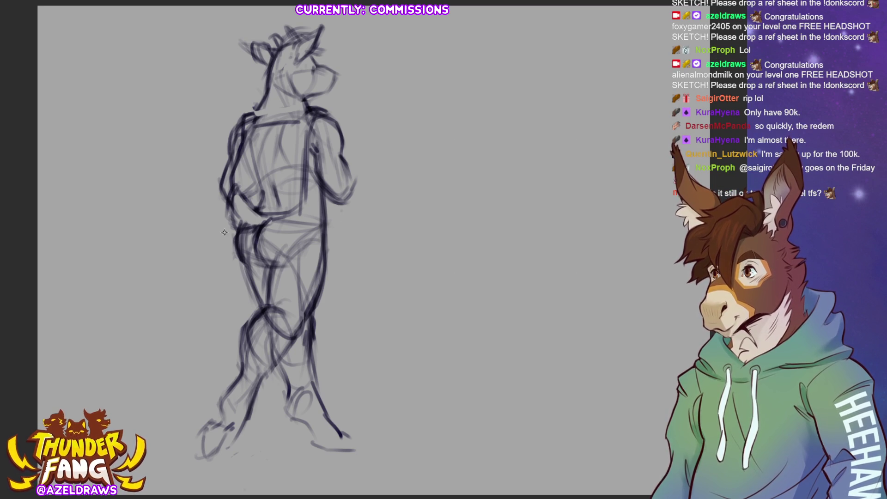
# Draw a long straight pole from the hip down, undoing misplaced attempts and a stray mark.
pyautogui.moveTo(234, 217); pyautogui.dragTo(131, 396)
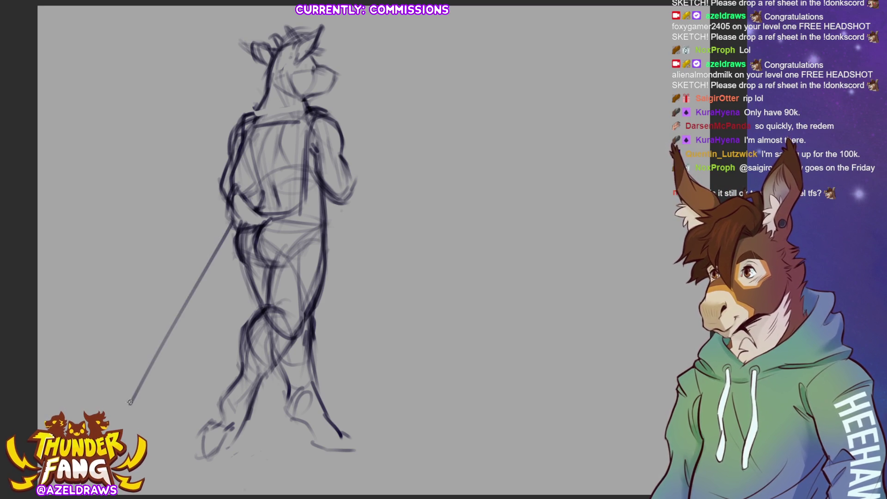
pyautogui.hotkey('ctrl', 'z')
pyautogui.moveTo(235, 219); pyautogui.dragTo(205, 265)
pyautogui.moveTo(173, 314); pyautogui.dragTo(143, 360)
pyautogui.hotkey('ctrl', 'z')
pyautogui.moveTo(236, 218); pyautogui.dragTo(136, 362)
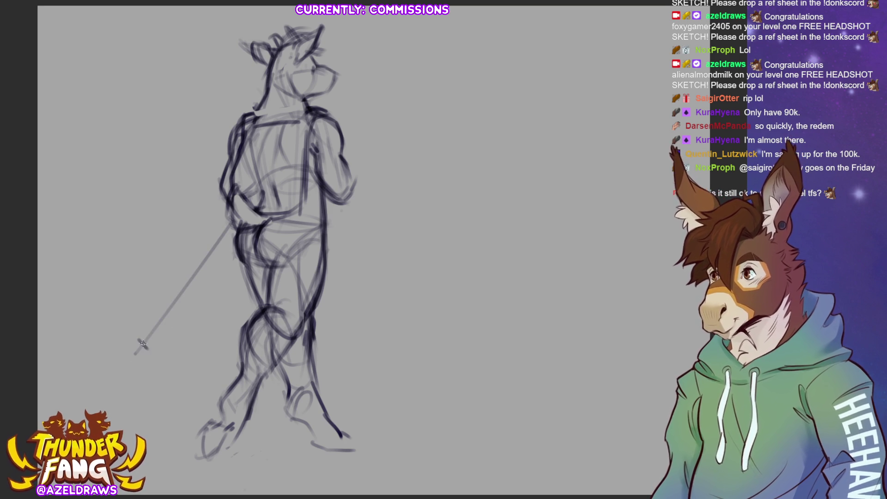
pyautogui.click(147, 336)
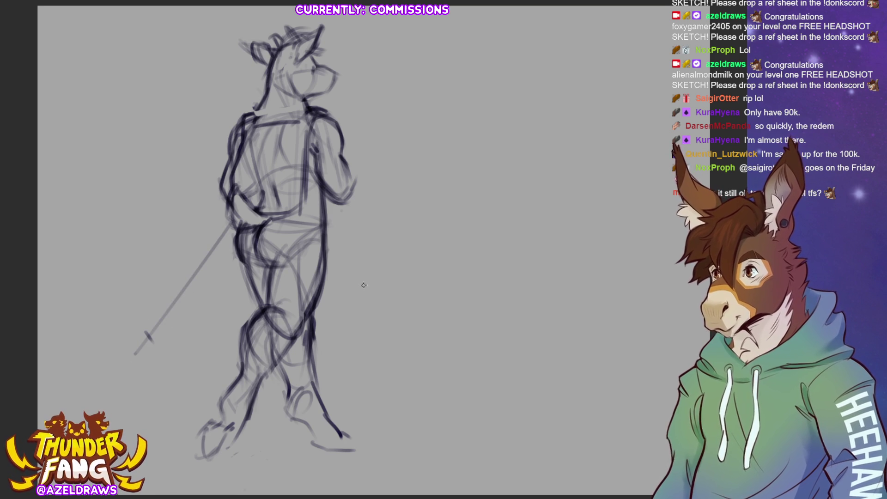
pyautogui.hotkey('ctrl', 'z')
pyautogui.hotkey('ctrl', 'z')
pyautogui.moveTo(233, 217); pyautogui.dragTo(125, 375)
pyautogui.hotkey('ctrl', 'z')
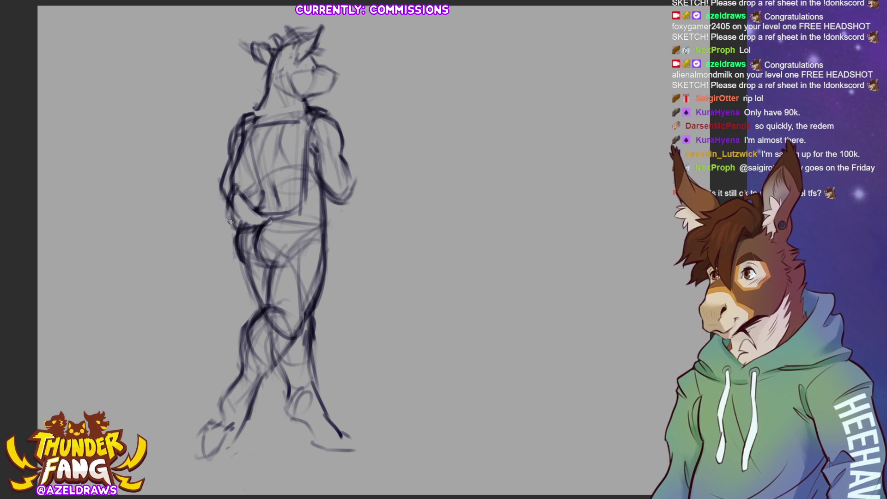
# Finish the left pole to the ground with a crossbar, then draw the second pole down from the arm.
pyautogui.moveTo(231, 221); pyautogui.dragTo(146, 412)
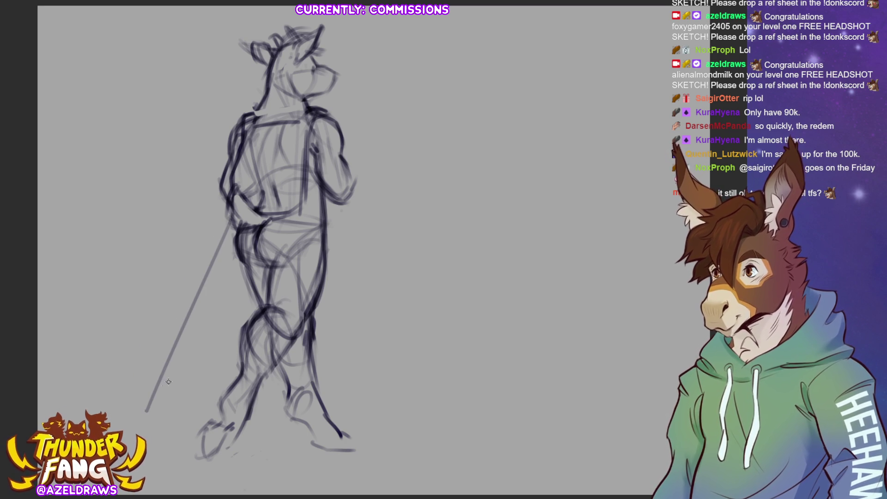
pyautogui.moveTo(151, 375); pyautogui.dragTo(166, 383)
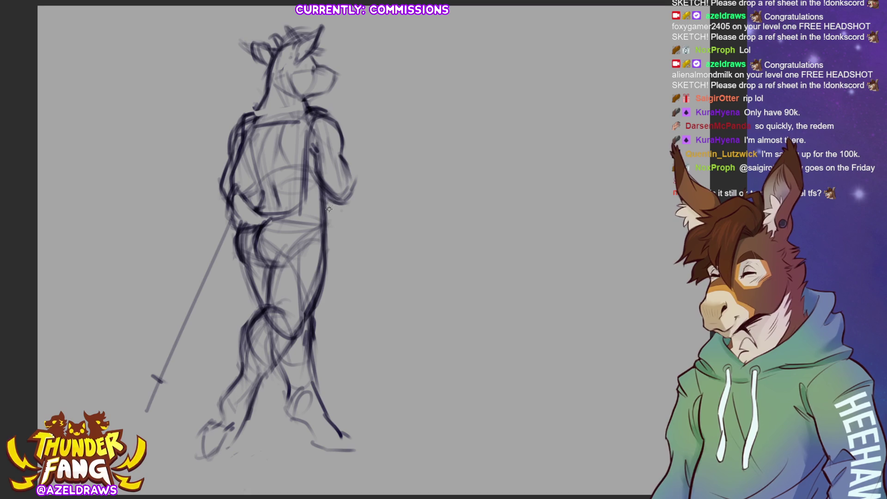
pyautogui.moveTo(331, 202); pyautogui.dragTo(369, 378)
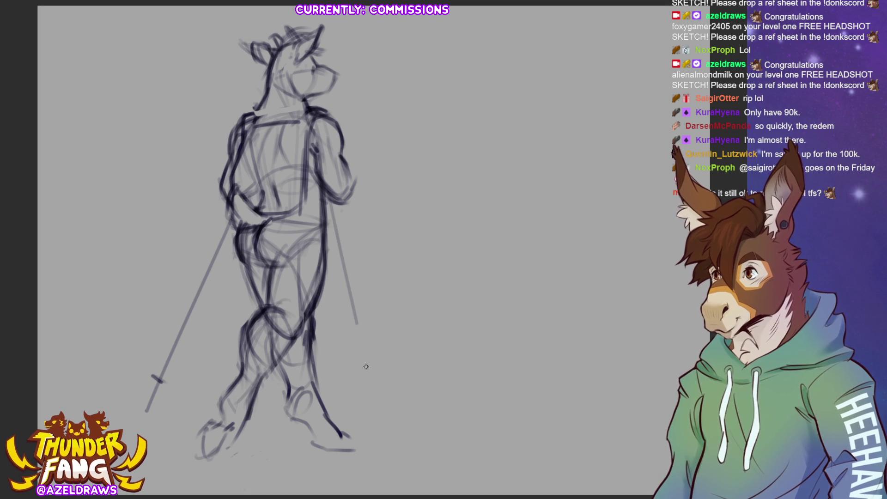
pyautogui.hotkey('ctrl', 'z')
pyautogui.moveTo(331, 201)
pyautogui.mouseDown()
pyautogui.moveTo(371, 402)
pyautogui.moveTo(366, 373)
pyautogui.mouseUp()
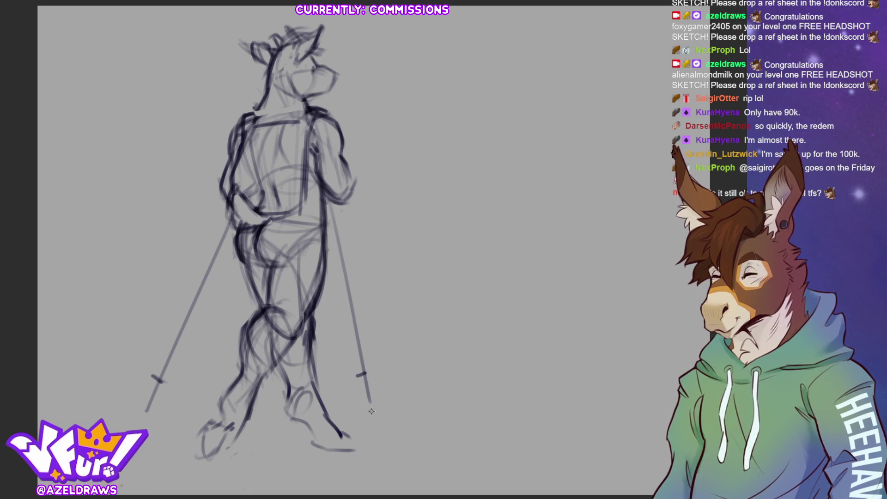
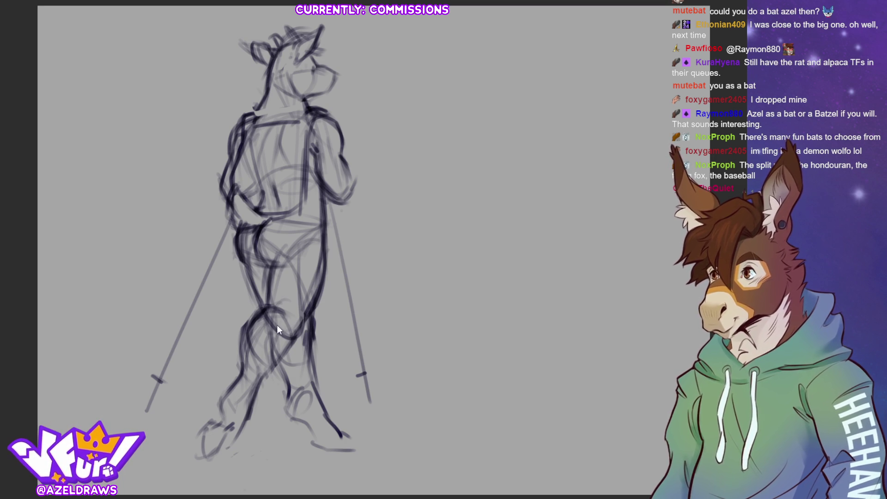
# Switch from the blank grey canvas to the browser with the Spirit haircut clip.
pyautogui.hotkey('ctrl', 'Tab')
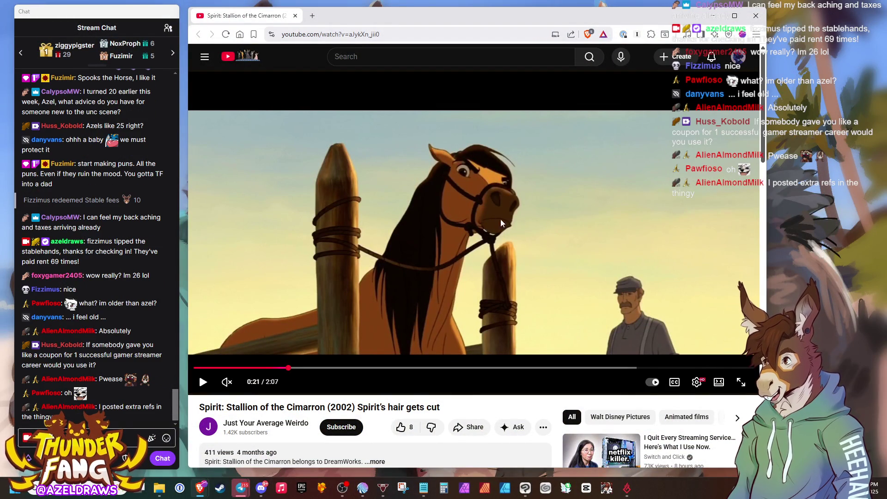
# Scrub the Spirit clip around 0:24 and play a couple of seconds, pausing at 0:26.
pyautogui.click(308, 368)
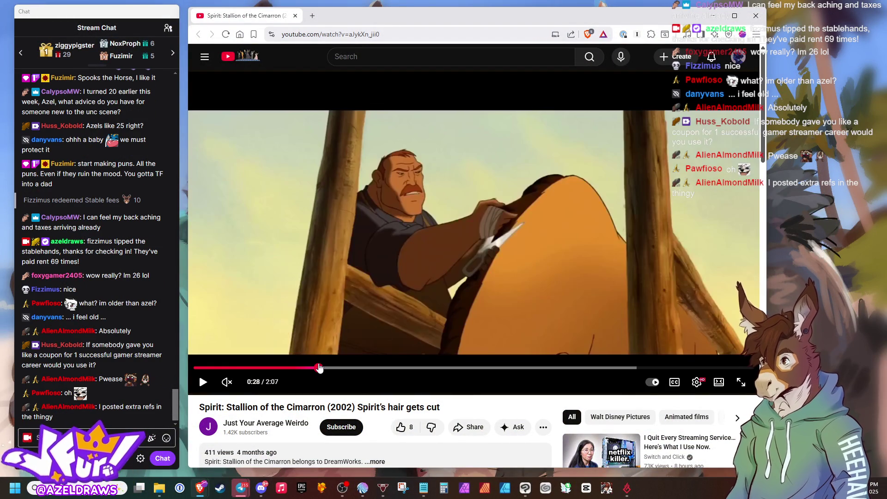
pyautogui.moveTo(308, 369); pyautogui.dragTo(300, 368)
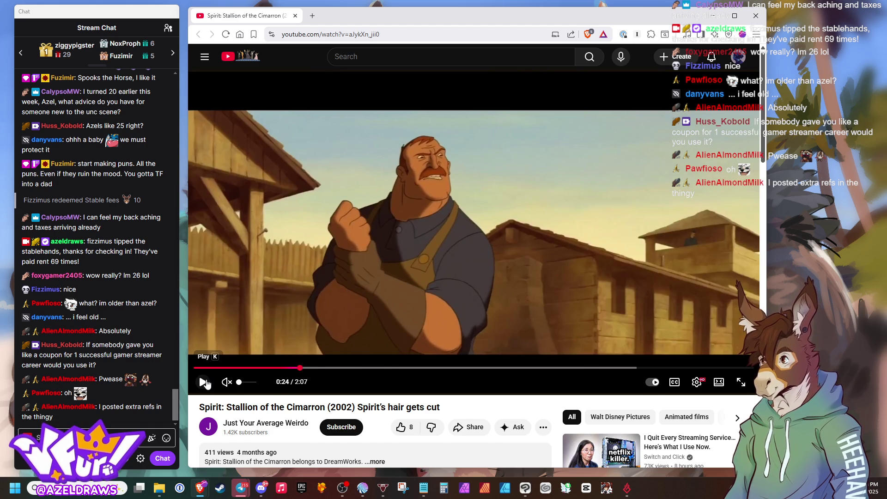
pyautogui.click(203, 381)
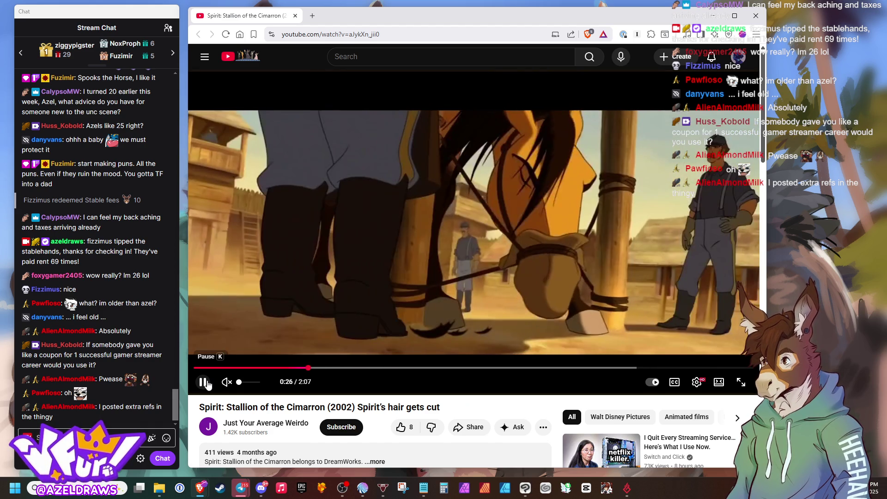
pyautogui.click(202, 382)
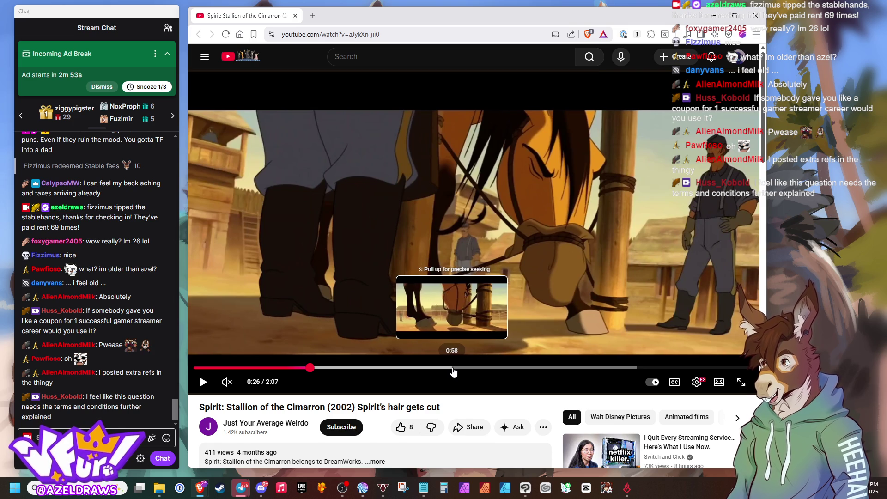
# Jump through 0:58, 1:10 and 1:20 to the roped-horse feed-bag scene, then bring up Discord.
pyautogui.click(449, 368)
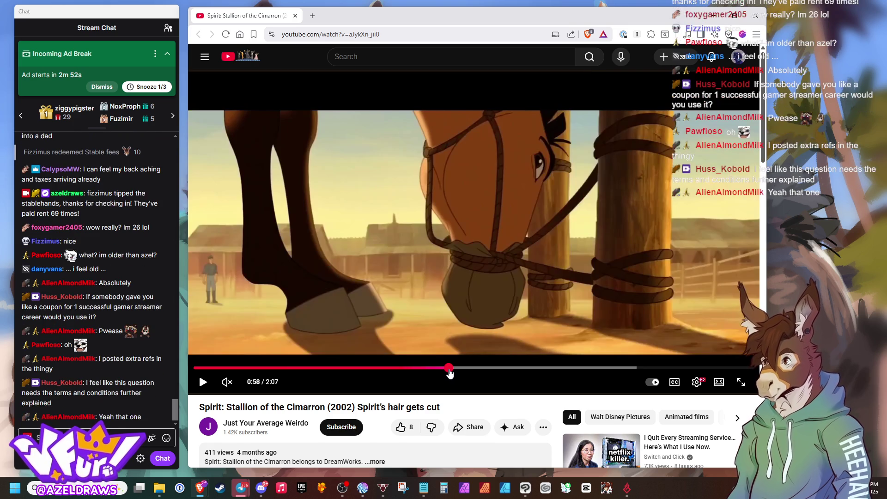
pyautogui.click(504, 371)
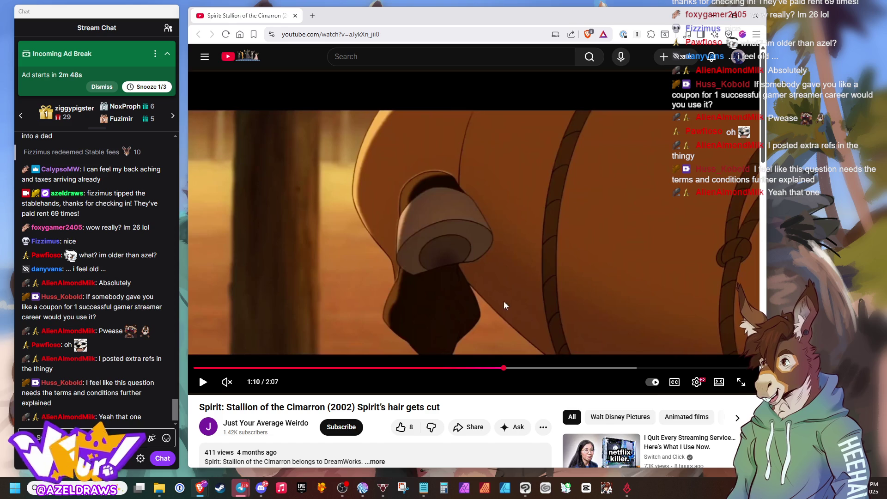
pyautogui.moveTo(567, 368)
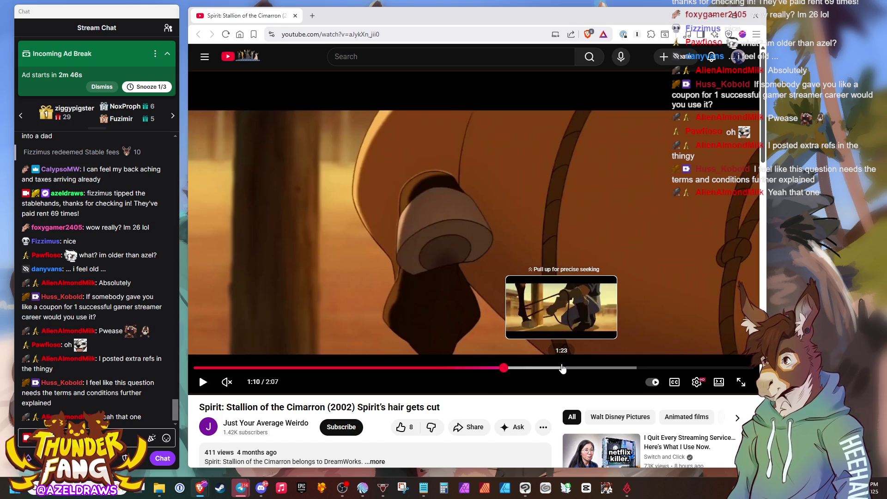
pyautogui.click(561, 370)
pyautogui.click(546, 368)
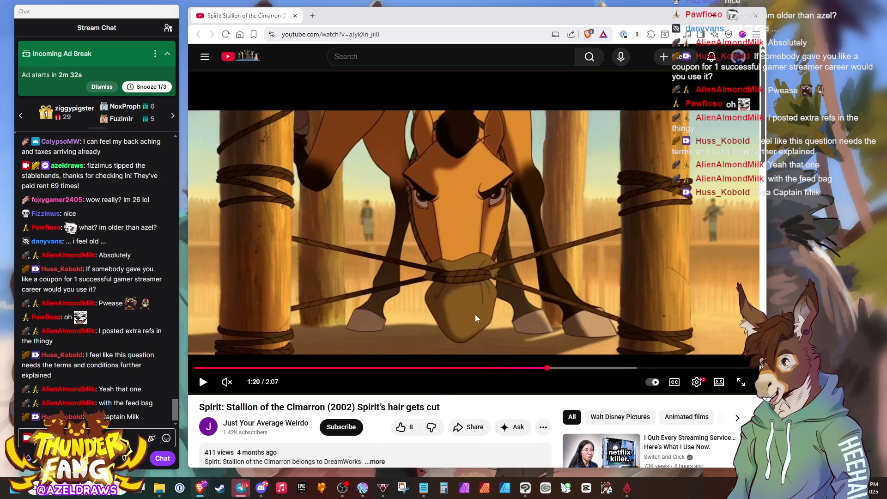
pyautogui.click(577, 370)
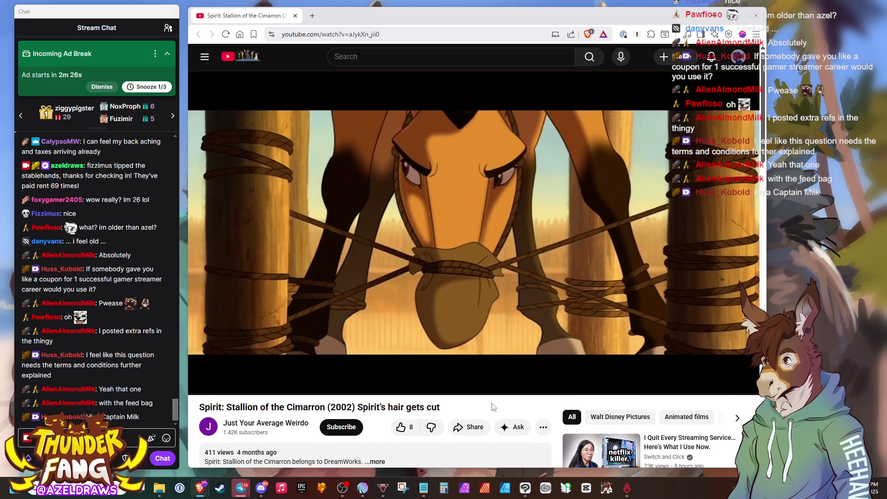
pyautogui.click(262, 490)
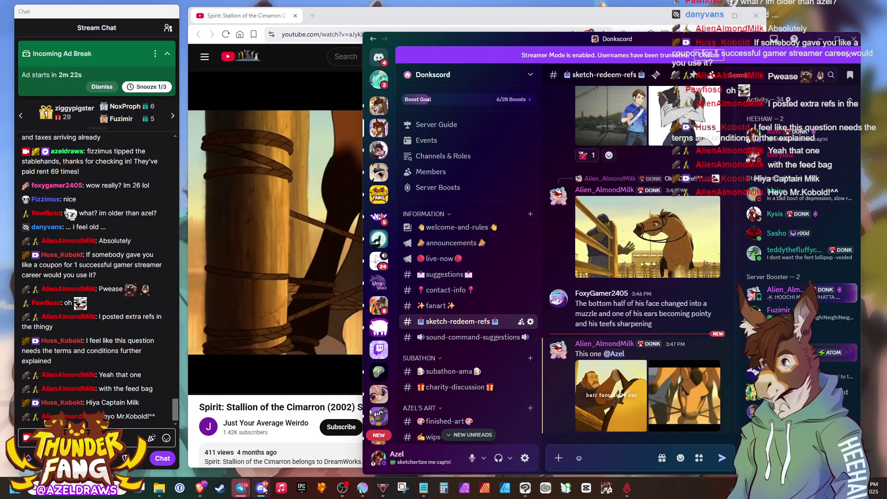
# Minimize Discord so the blank grey canvas is back in front.
pyautogui.click(262, 489)
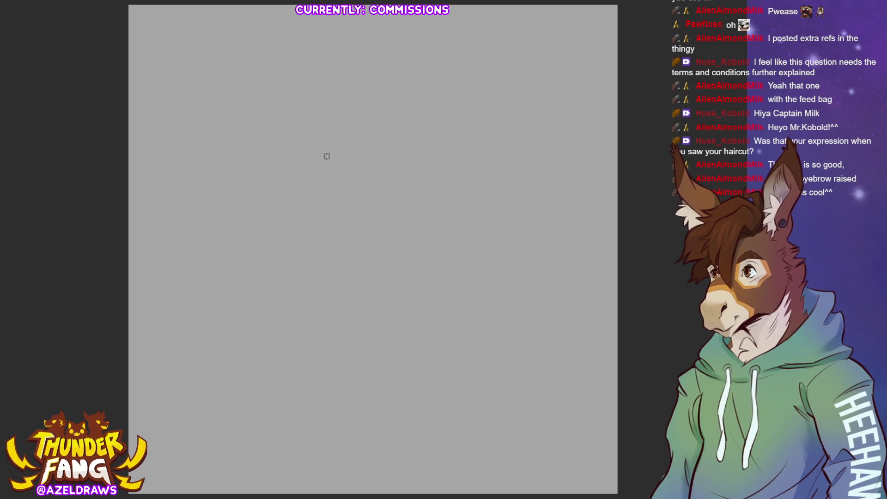
# Sketch overlapping construction ellipses and an enclosing circle for the head, undoing stray curves.
pyautogui.moveTo(410, 111)
pyautogui.mouseDown()
pyautogui.moveTo(422, 208)
pyautogui.moveTo(388, 106)
pyautogui.mouseUp()
pyautogui.moveTo(333, 97); pyautogui.dragTo(469, 210)
pyautogui.moveTo(457, 122)
pyautogui.mouseDown()
pyautogui.moveTo(332, 301)
pyautogui.moveTo(481, 124)
pyautogui.mouseUp()
pyautogui.moveTo(385, 61); pyautogui.dragTo(281, 197)
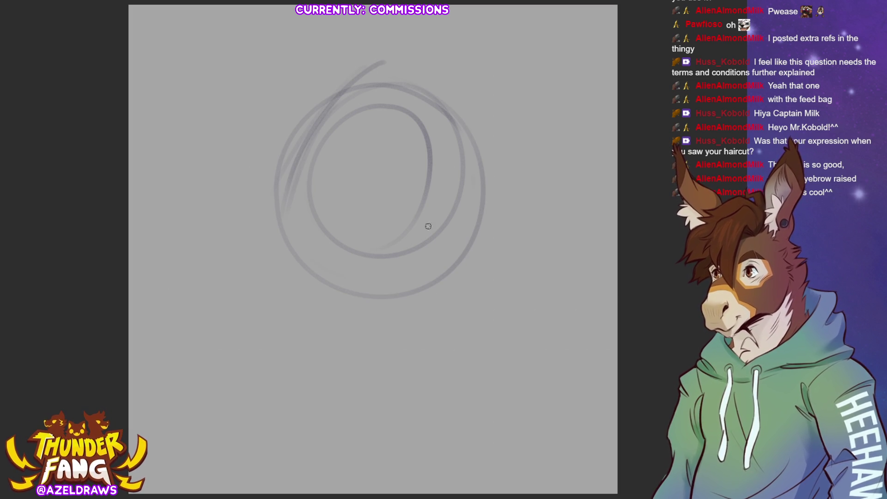
pyautogui.moveTo(281, 159); pyautogui.dragTo(485, 243)
pyautogui.moveTo(312, 192); pyautogui.dragTo(449, 236)
pyautogui.hotkey('ctrl', 'z')
pyautogui.hotkey('ctrl', 'z')
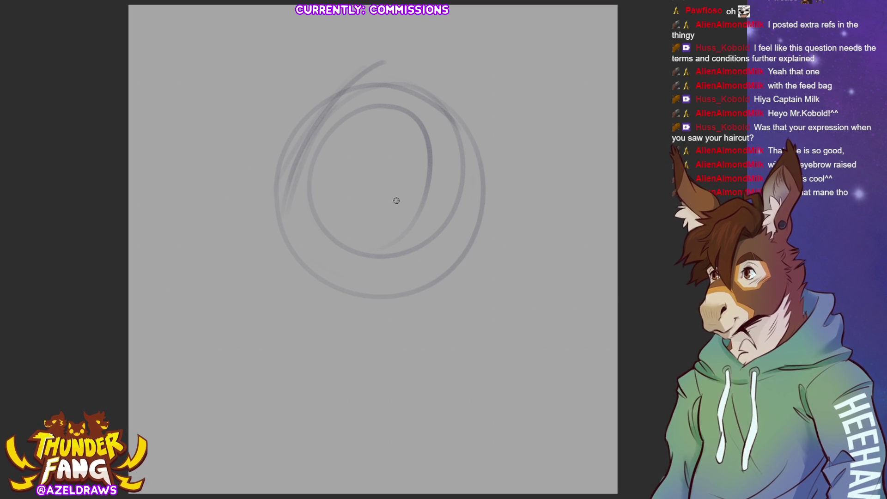
# Add sweeping curves, diagonals and short construction marks across and inside the head circle.
pyautogui.moveTo(312, 149); pyautogui.dragTo(331, 196)
pyautogui.moveTo(284, 128); pyautogui.dragTo(481, 254)
pyautogui.moveTo(348, 230); pyautogui.dragTo(481, 228)
pyautogui.moveTo(439, 129); pyautogui.dragTo(402, 237)
pyautogui.moveTo(427, 97); pyautogui.dragTo(399, 239)
pyautogui.moveTo(295, 240)
pyautogui.mouseDown()
pyautogui.moveTo(294, 271)
pyautogui.moveTo(378, 184)
pyautogui.mouseUp()
pyautogui.moveTo(296, 221)
pyautogui.mouseDown()
pyautogui.moveTo(415, 170)
pyautogui.moveTo(437, 244)
pyautogui.mouseUp()
pyautogui.moveTo(267, 239); pyautogui.dragTo(259, 281)
pyautogui.moveTo(303, 74)
pyautogui.mouseDown()
pyautogui.moveTo(250, 146)
pyautogui.moveTo(278, 263)
pyautogui.moveTo(279, 383)
pyautogui.mouseUp()
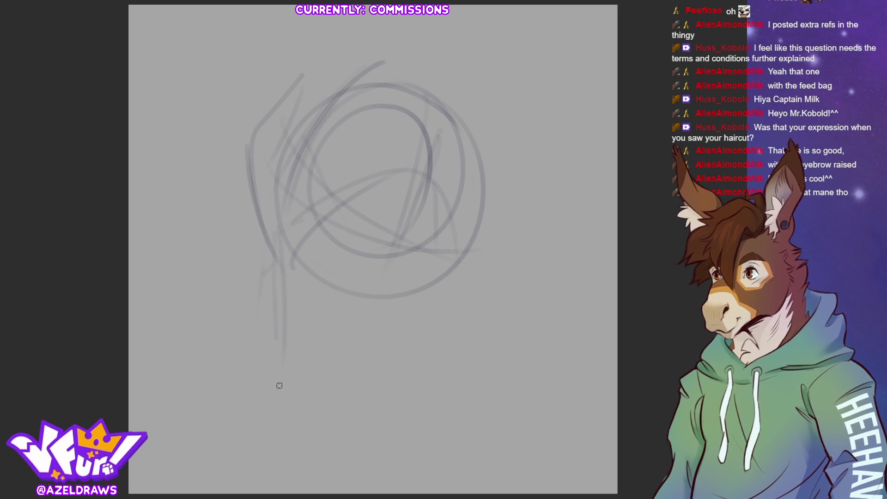
# Draw diagonal neck lines below the circle and rough horizontal collar lines across the neck.
pyautogui.moveTo(356, 156); pyautogui.dragTo(297, 373)
pyautogui.moveTo(356, 172); pyautogui.dragTo(312, 356)
pyautogui.moveTo(441, 229); pyautogui.dragTo(420, 319)
pyautogui.moveTo(450, 182); pyautogui.dragTo(401, 331)
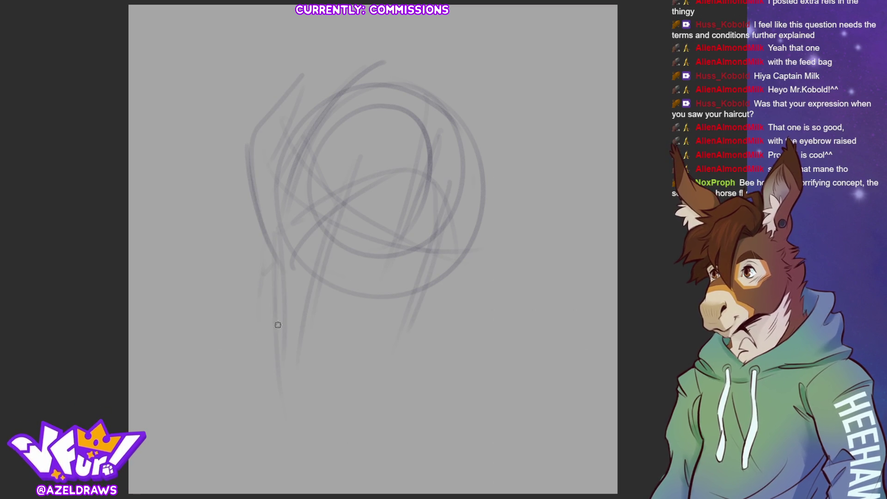
pyautogui.moveTo(285, 329); pyautogui.dragTo(396, 336)
pyautogui.moveTo(272, 305); pyautogui.dragTo(389, 306)
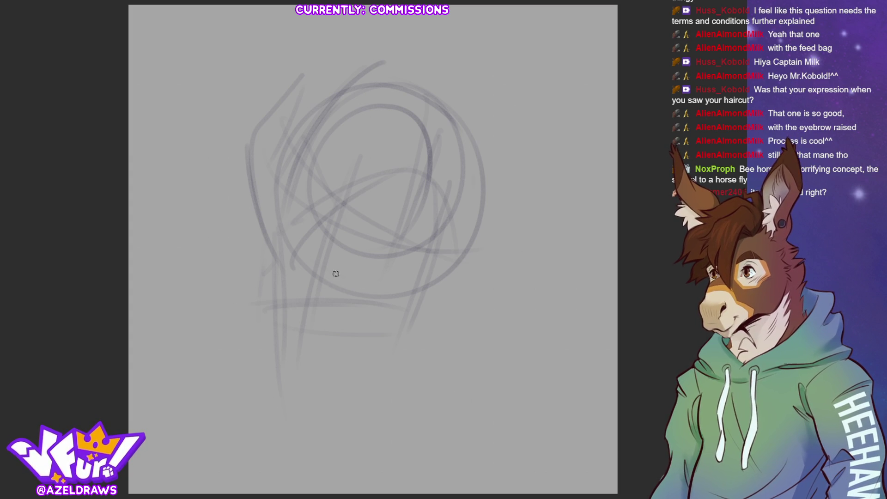
pyautogui.moveTo(257, 302); pyautogui.dragTo(451, 320)
pyautogui.moveTo(238, 299)
pyautogui.mouseDown()
pyautogui.moveTo(258, 320)
pyautogui.moveTo(439, 343)
pyautogui.mouseUp()
pyautogui.moveTo(255, 326)
pyautogui.mouseDown()
pyautogui.moveTo(437, 341)
pyautogui.moveTo(431, 360)
pyautogui.mouseUp()
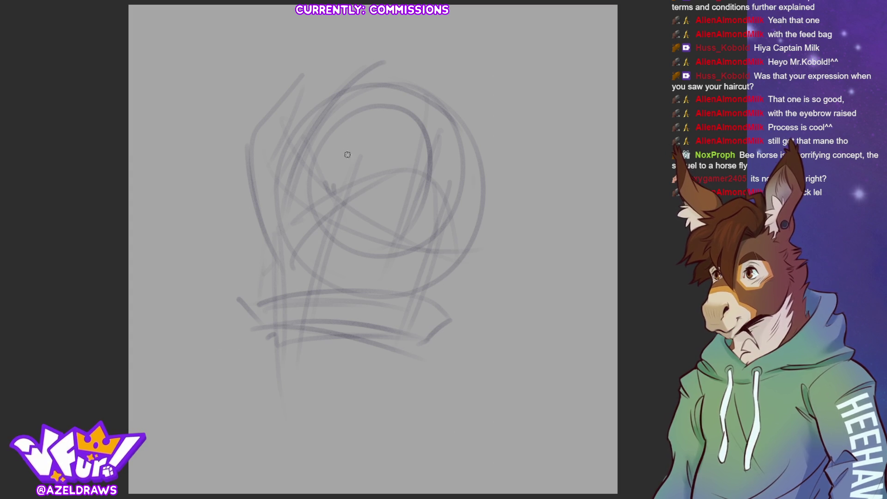
# Sketch small loops for both eyes over the construction circles, reinforcing the left one.
pyautogui.moveTo(336, 171)
pyautogui.mouseDown()
pyautogui.moveTo(332, 153)
pyautogui.moveTo(333, 191)
pyautogui.mouseUp()
pyautogui.moveTo(323, 156)
pyautogui.mouseDown()
pyautogui.moveTo(315, 195)
pyautogui.moveTo(327, 145)
pyautogui.moveTo(350, 194)
pyautogui.moveTo(343, 186)
pyautogui.mouseUp()
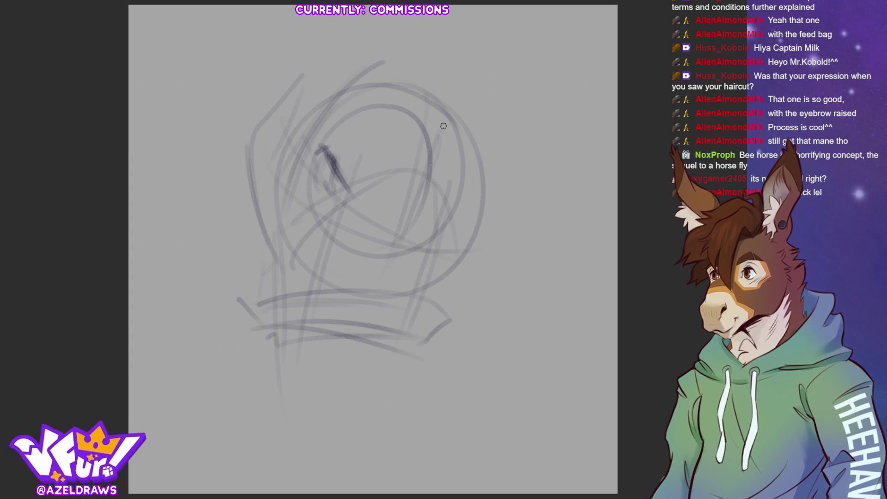
pyautogui.moveTo(320, 157)
pyautogui.mouseDown()
pyautogui.moveTo(311, 180)
pyautogui.moveTo(350, 202)
pyautogui.mouseUp()
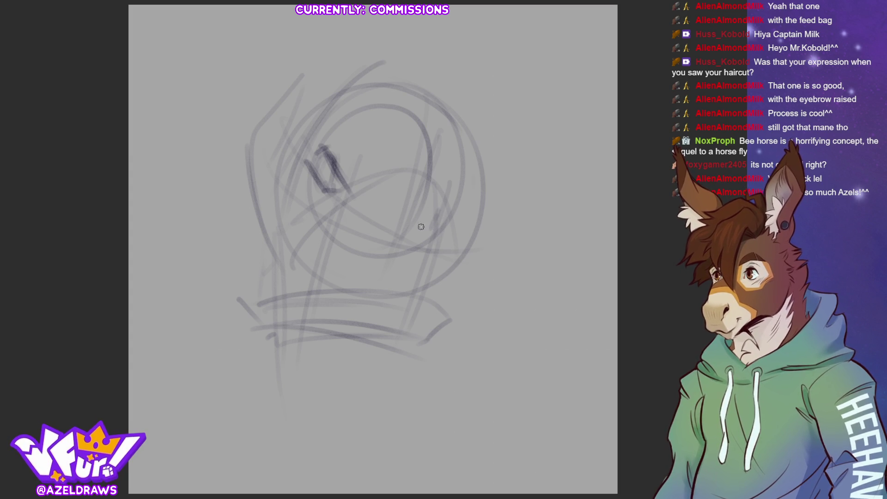
pyautogui.moveTo(451, 204); pyautogui.dragTo(439, 233)
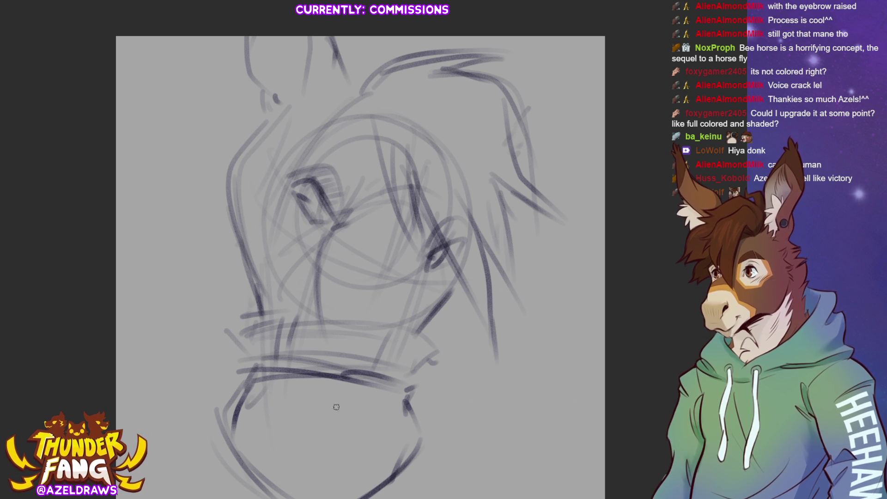
# Darken the collar lines and draw a double pole line from the collar to the right edge.
pyautogui.moveTo(251, 370)
pyautogui.mouseDown()
pyautogui.moveTo(405, 409)
pyautogui.moveTo(416, 397)
pyautogui.mouseUp()
pyautogui.moveTo(250, 350); pyautogui.dragTo(397, 381)
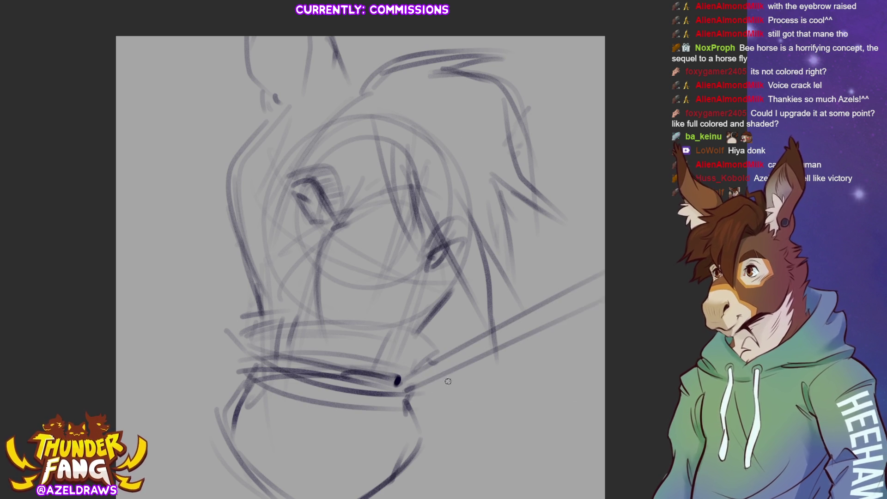
pyautogui.keyDown('shift'); pyautogui.click(558, 307); pyautogui.keyUp('shift')
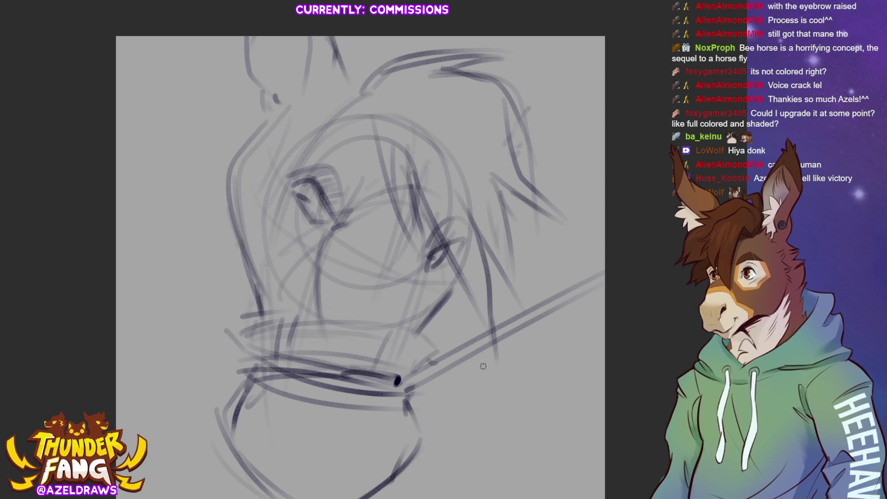
pyautogui.moveTo(406, 393); pyautogui.dragTo(604, 441)
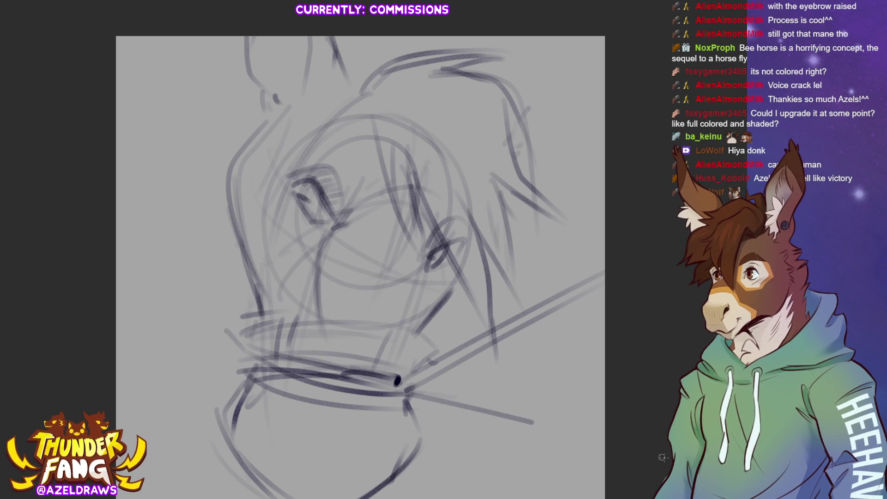
pyautogui.moveTo(399, 401); pyautogui.dragTo(665, 467)
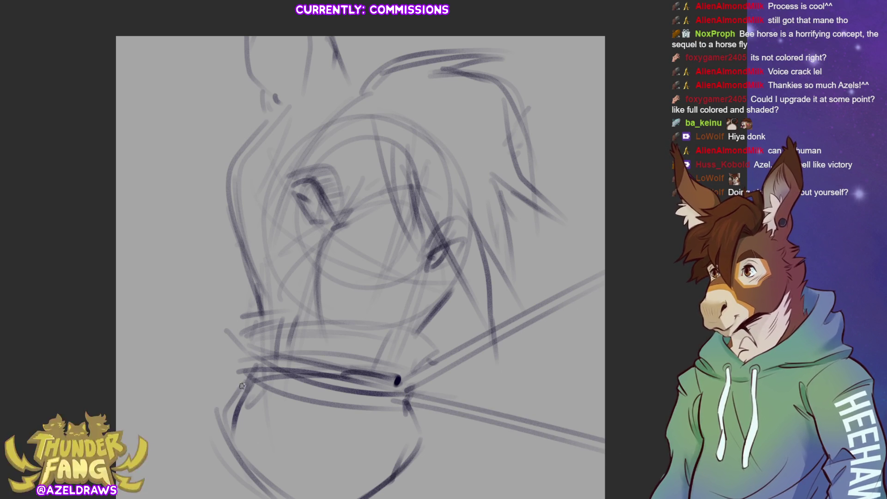
# Draw the lower-left pole to the edge and start the diagonal pole from the left edge, undoing misses.
pyautogui.moveTo(249, 370); pyautogui.dragTo(117, 422)
pyautogui.moveTo(239, 378); pyautogui.dragTo(117, 432)
pyautogui.hotkey('ctrl', 'z')
pyautogui.moveTo(255, 366); pyautogui.dragTo(126, 420)
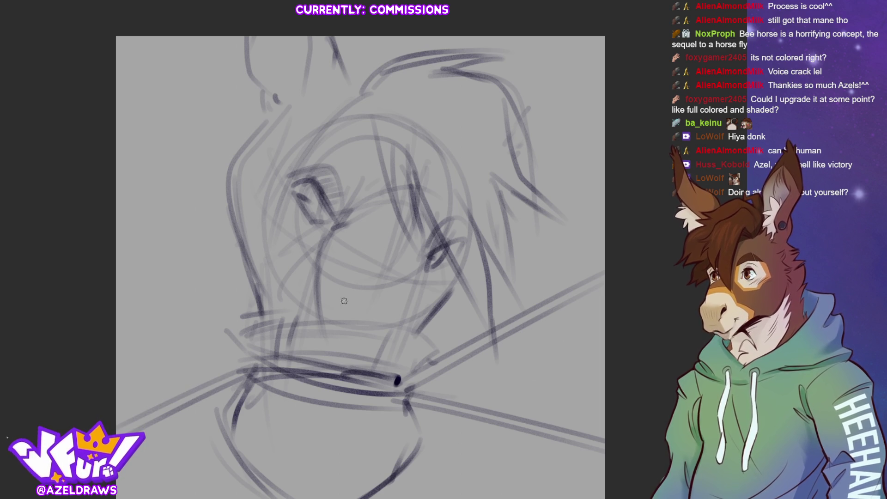
pyautogui.moveTo(118, 278); pyautogui.dragTo(239, 352)
pyautogui.moveTo(116, 264); pyautogui.dragTo(226, 333)
pyautogui.hotkey('ctrl', 'z')
pyautogui.hotkey('ctrl', 'z')
pyautogui.moveTo(118, 273); pyautogui.dragTo(257, 353)
# Retry the second line of the left diagonal pole several times until it sits right.
pyautogui.moveTo(125, 281); pyautogui.dragTo(222, 348)
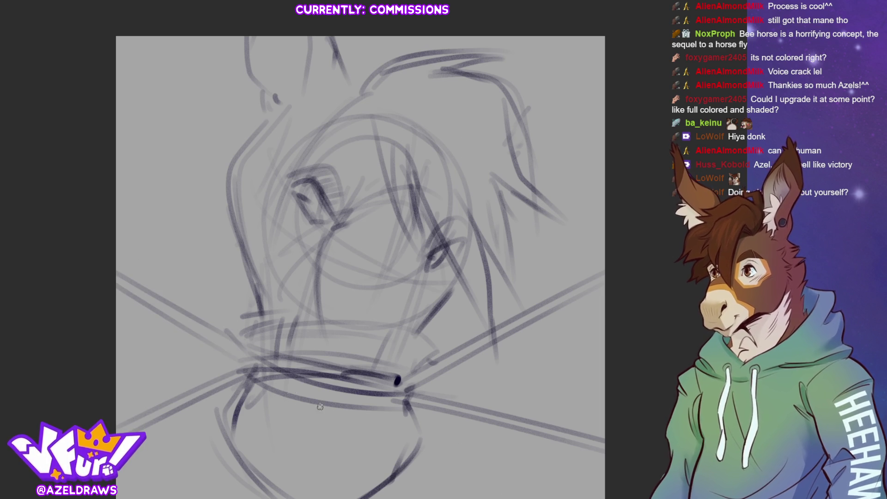
pyautogui.hotkey('ctrl', 'z')
pyautogui.moveTo(119, 290); pyautogui.dragTo(221, 337)
pyautogui.hotkey('ctrl', 'z')
pyautogui.moveTo(121, 286); pyautogui.dragTo(222, 341)
pyautogui.hotkey('ctrl', 'z')
pyautogui.moveTo(109, 281); pyautogui.dragTo(237, 347)
pyautogui.hotkey('ctrl', 'z')
pyautogui.moveTo(109, 281); pyautogui.dragTo(220, 343)
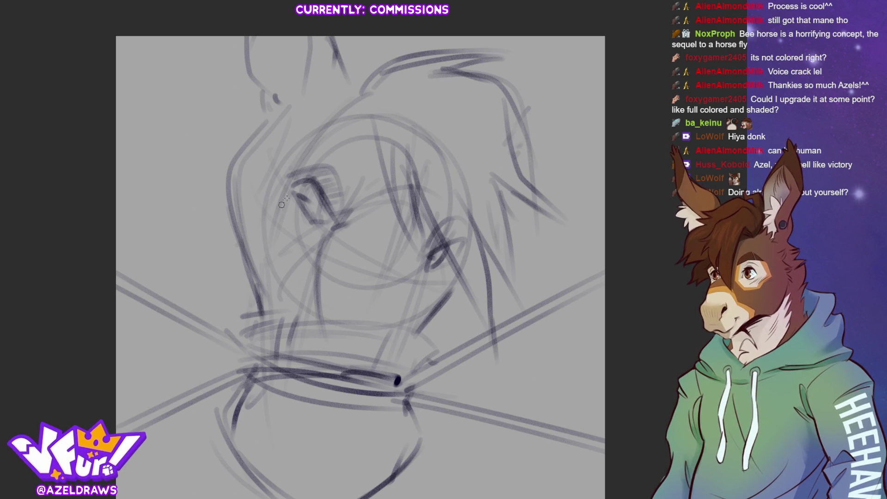
# Draw a ring-topped vertical pole at upper left and darken the brow and eye lines.
pyautogui.moveTo(266, 102)
pyautogui.mouseDown()
pyautogui.moveTo(255, 116)
pyautogui.moveTo(267, 133)
pyautogui.moveTo(251, 126)
pyautogui.moveTo(269, 129)
pyautogui.moveTo(266, 323)
pyautogui.mouseUp()
pyautogui.moveTo(250, 125); pyautogui.dragTo(258, 283)
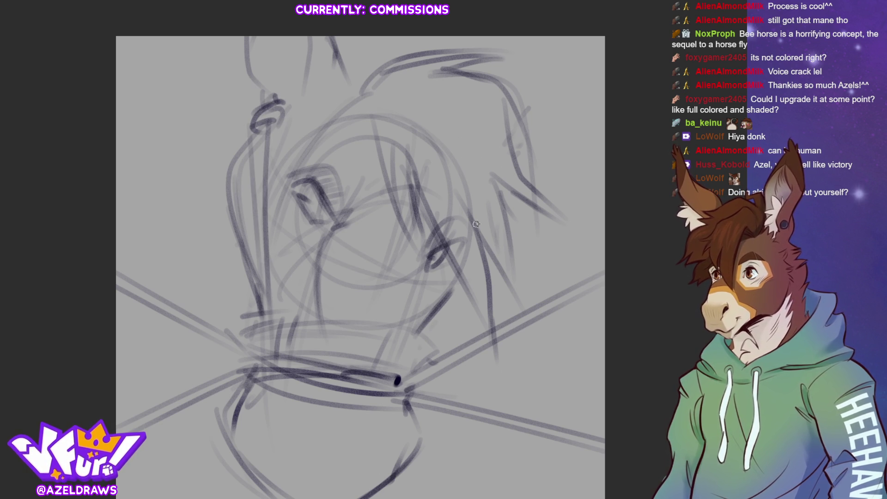
pyautogui.moveTo(291, 157)
pyautogui.mouseDown()
pyautogui.moveTo(324, 171)
pyautogui.moveTo(347, 215)
pyautogui.moveTo(360, 213)
pyautogui.moveTo(338, 161)
pyautogui.moveTo(363, 223)
pyautogui.moveTo(370, 209)
pyautogui.mouseUp()
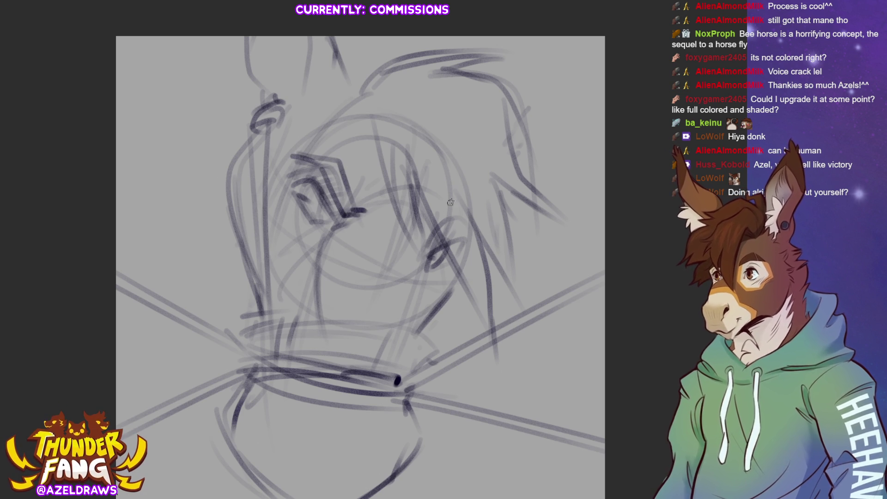
pyautogui.moveTo(435, 230)
pyautogui.mouseDown()
pyautogui.moveTo(465, 207)
pyautogui.moveTo(469, 224)
pyautogui.mouseUp()
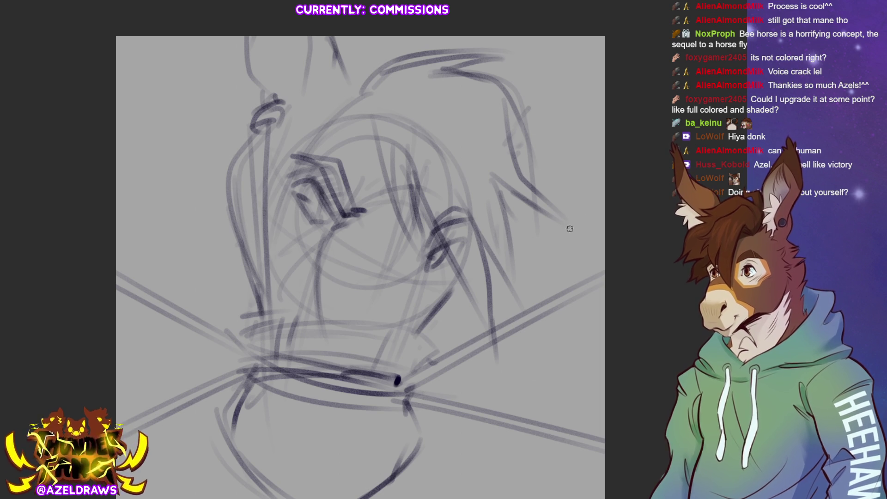
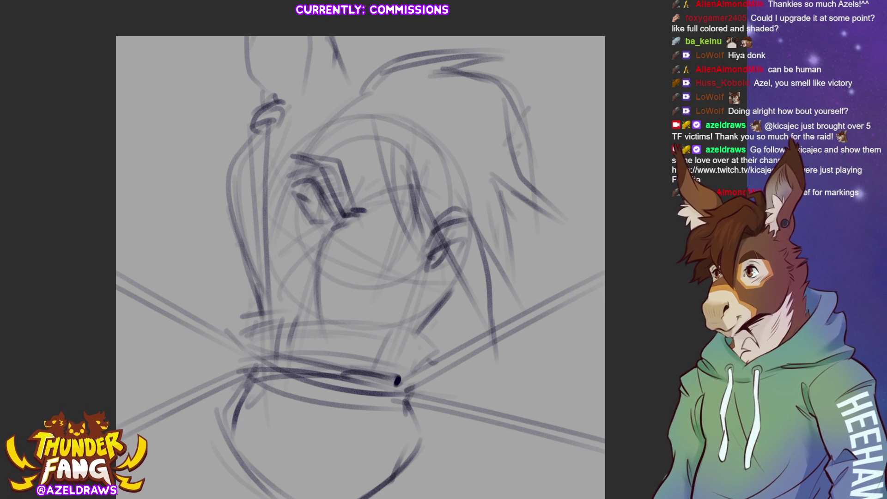
# Rough in strokes around the right eye and down the face.
pyautogui.moveTo(401, 161)
pyautogui.mouseDown()
pyautogui.moveTo(375, 208)
pyautogui.moveTo(387, 281)
pyautogui.moveTo(401, 258)
pyautogui.mouseUp()
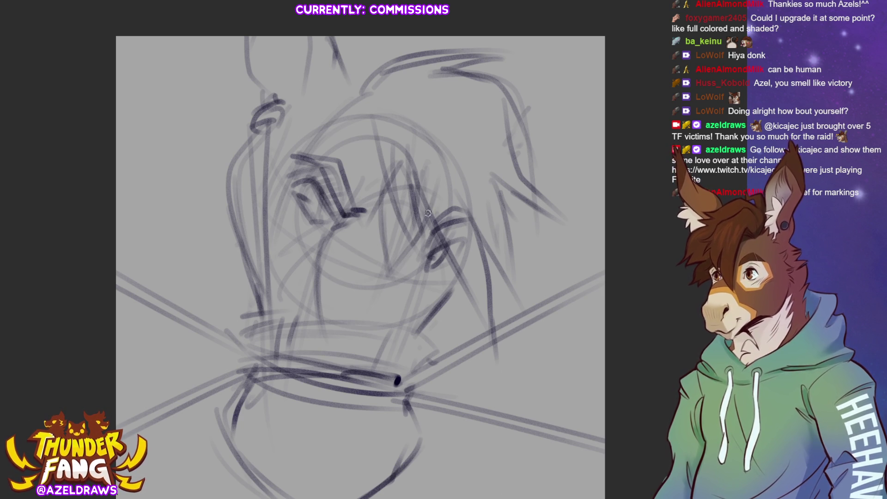
pyautogui.moveTo(424, 248); pyautogui.dragTo(405, 340)
pyautogui.moveTo(322, 229); pyautogui.dragTo(309, 319)
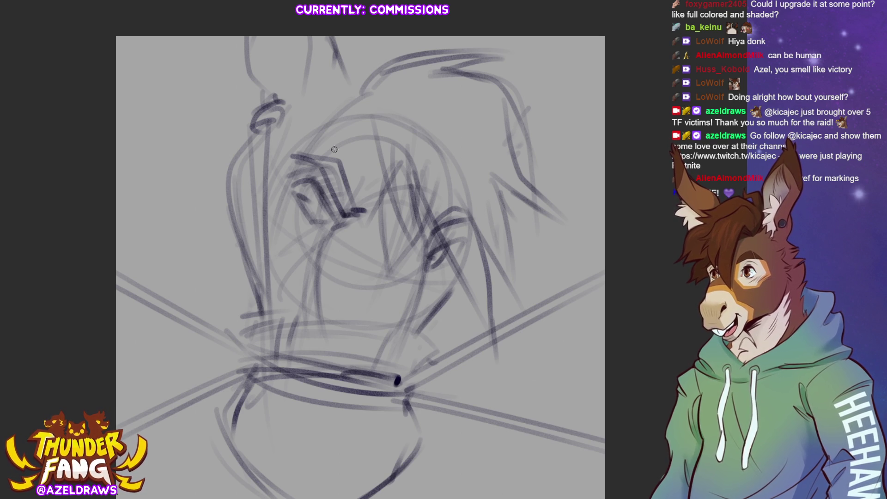
# Sketch rough strokes for the hair at the top of the head.
pyautogui.moveTo(333, 45); pyautogui.dragTo(326, 117)
pyautogui.moveTo(336, 73)
pyautogui.mouseDown()
pyautogui.moveTo(343, 101)
pyautogui.moveTo(426, 39)
pyautogui.mouseUp()
pyautogui.moveTo(376, 59); pyautogui.dragTo(416, 38)
# Sketch the right ear and right-side hair, undoing the last ear strokes.
pyautogui.moveTo(510, 129)
pyautogui.mouseDown()
pyautogui.moveTo(548, 99)
pyautogui.moveTo(575, 101)
pyautogui.mouseUp()
pyautogui.moveTo(549, 140)
pyautogui.mouseDown()
pyautogui.moveTo(521, 155)
pyautogui.moveTo(516, 150)
pyautogui.moveTo(602, 104)
pyautogui.moveTo(533, 175)
pyautogui.moveTo(603, 107)
pyautogui.mouseUp()
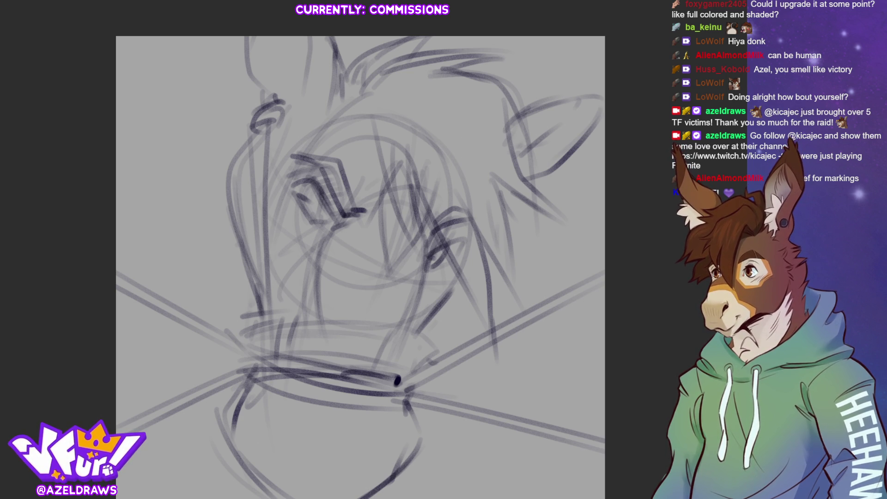
pyautogui.hotkey('ctrl', 'z')
pyautogui.hotkey('ctrl', 'z')
# Redraw the right ear and sketch along the left side of the head.
pyautogui.moveTo(517, 174)
pyautogui.mouseDown()
pyautogui.moveTo(557, 128)
pyautogui.moveTo(551, 78)
pyautogui.mouseUp()
pyautogui.moveTo(509, 102); pyautogui.dragTo(545, 141)
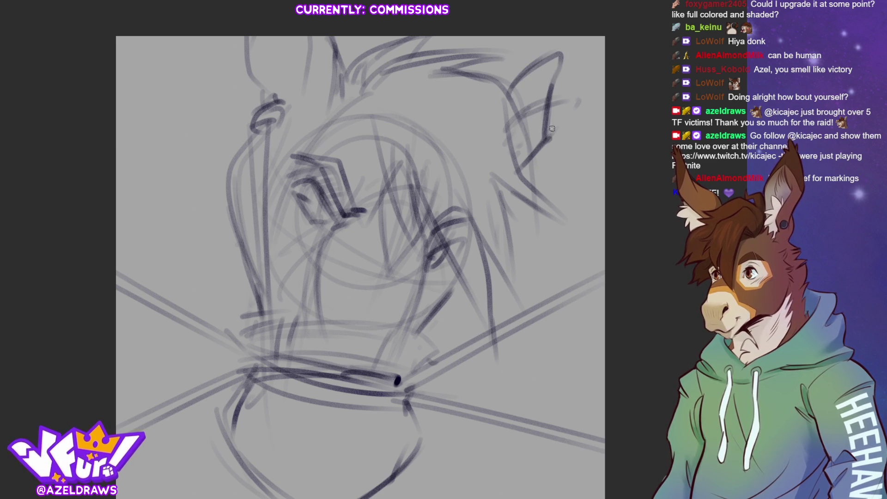
pyautogui.moveTo(271, 38); pyautogui.dragTo(260, 76)
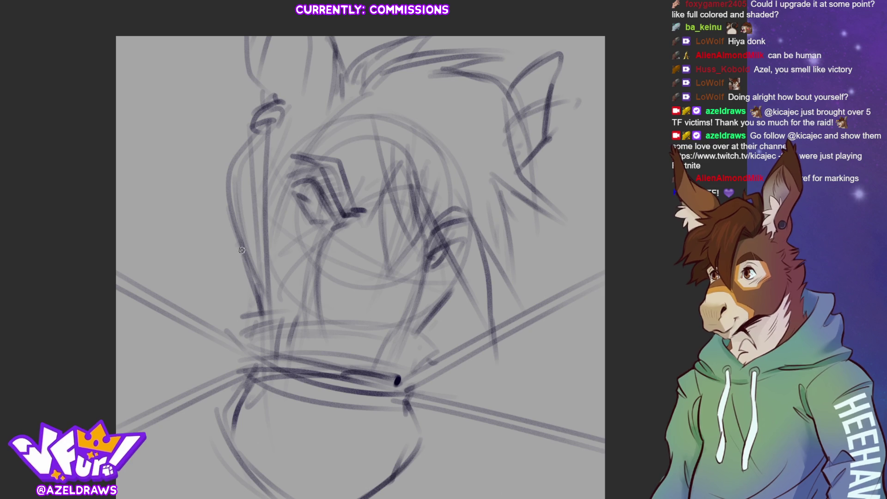
pyautogui.moveTo(296, 99); pyautogui.dragTo(219, 182)
pyautogui.moveTo(274, 109); pyautogui.dragTo(236, 267)
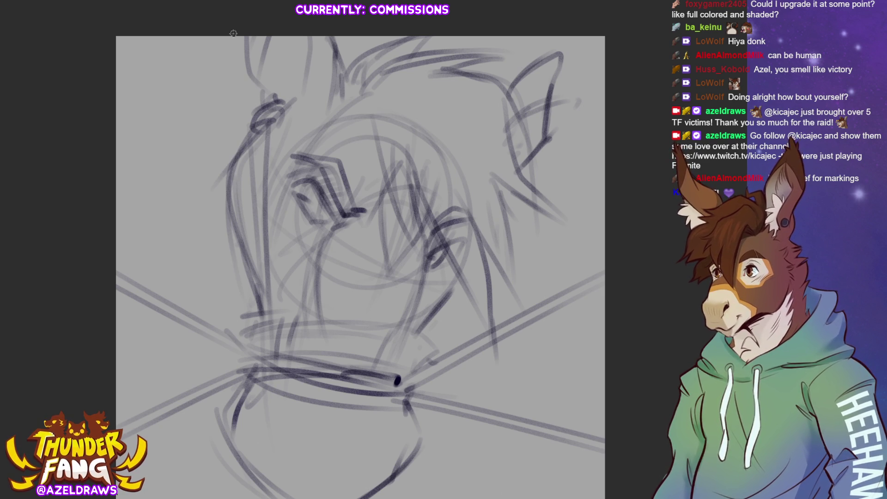
# Add strokes at the top left, the right ear and below the noseband, then begin a layer transform.
pyautogui.moveTo(233, 33); pyautogui.dragTo(241, 132)
pyautogui.moveTo(233, 67); pyautogui.dragTo(243, 102)
pyautogui.moveTo(529, 27); pyautogui.dragTo(497, 151)
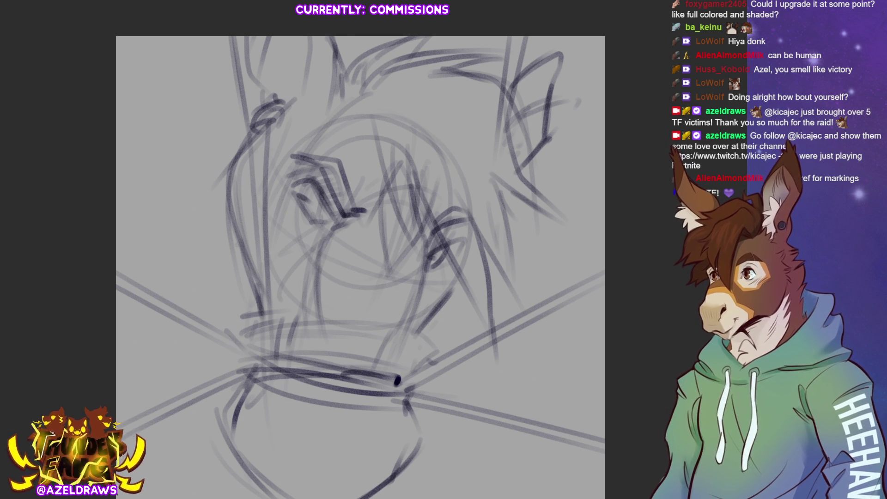
pyautogui.moveTo(254, 475); pyautogui.dragTo(267, 445)
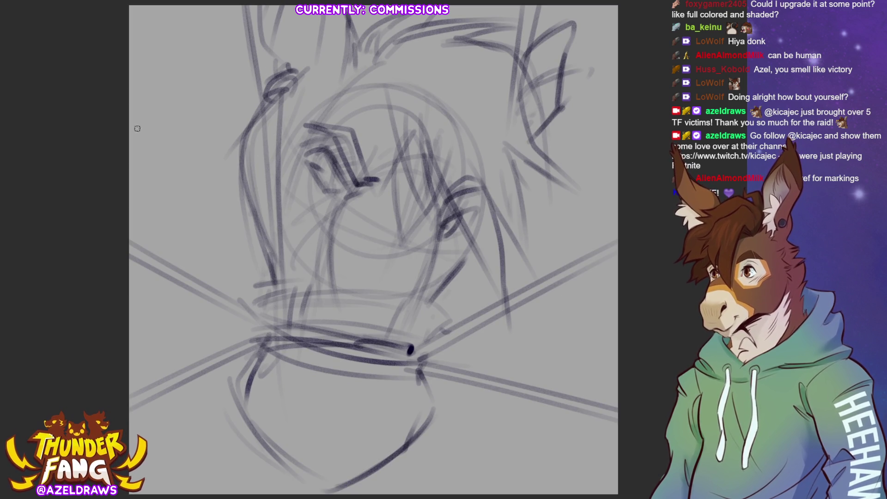
pyautogui.moveTo(411, 371); pyautogui.dragTo(404, 440)
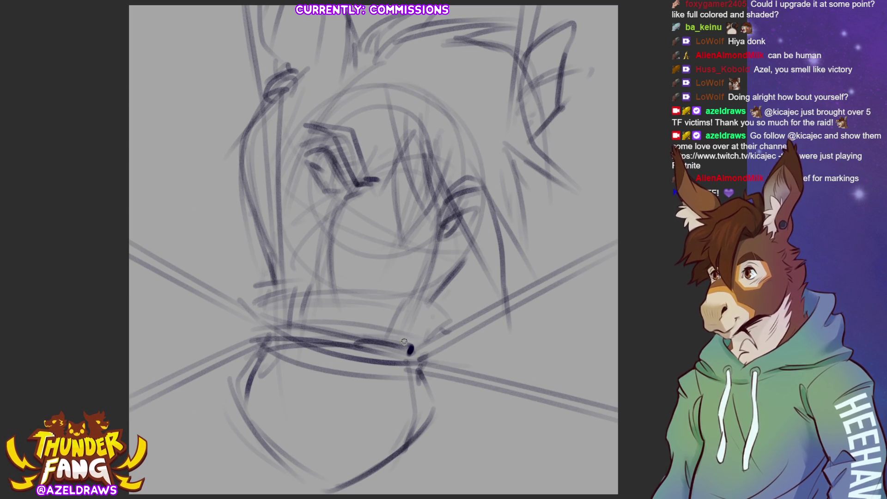
pyautogui.hotkey('ctrl', 't')
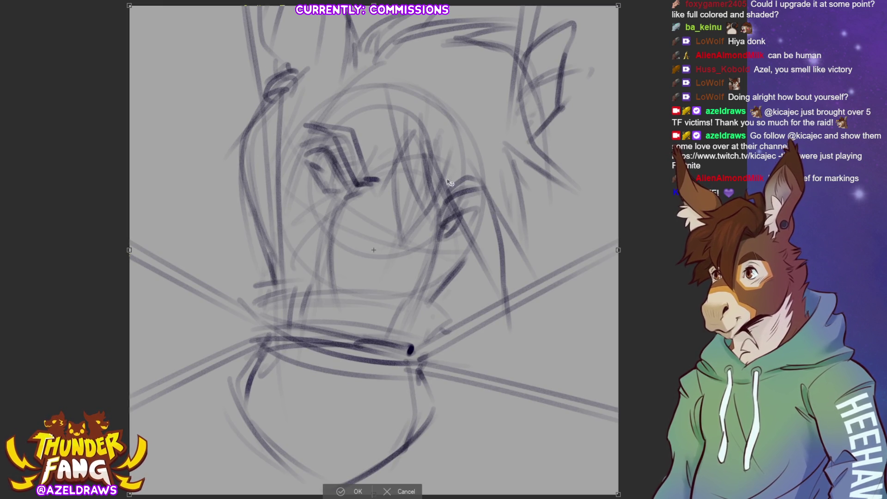
# Rotate the whole sketch slightly clockwise, nudge it down and confirm.
pyautogui.moveTo(624, 144); pyautogui.dragTo(602, 200)
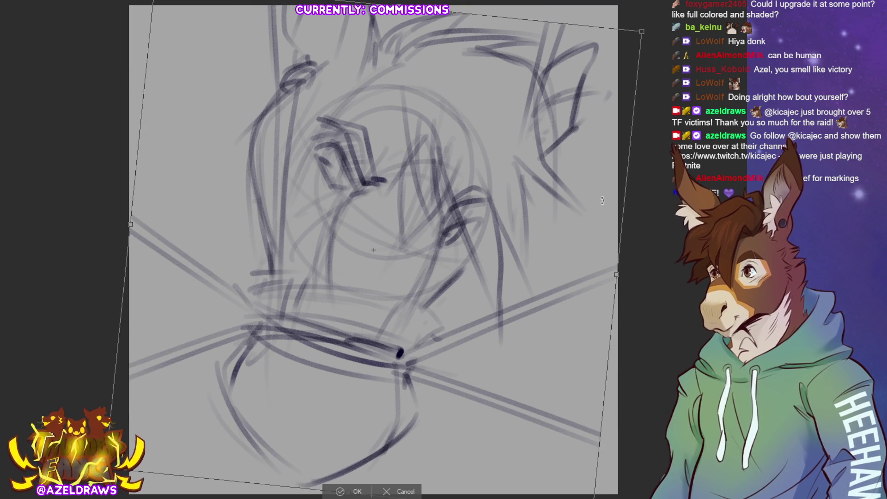
pyautogui.moveTo(544, 208); pyautogui.dragTo(541, 233)
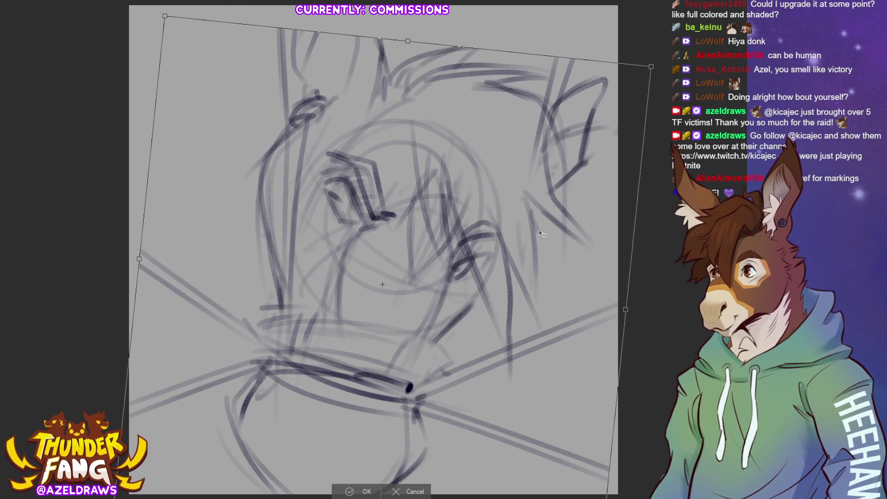
pyautogui.moveTo(541, 233); pyautogui.dragTo(543, 238)
pyautogui.click(354, 491)
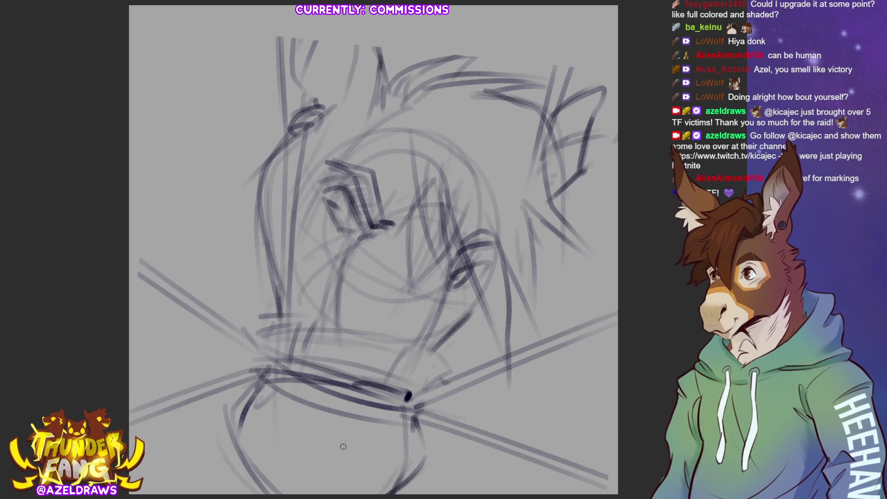
# Sketch new strokes across the top of the head, undoing a stray one.
pyautogui.moveTo(299, 73)
pyautogui.mouseDown()
pyautogui.moveTo(310, 15)
pyautogui.moveTo(376, 48)
pyautogui.mouseUp()
pyautogui.moveTo(402, 75); pyautogui.dragTo(479, 56)
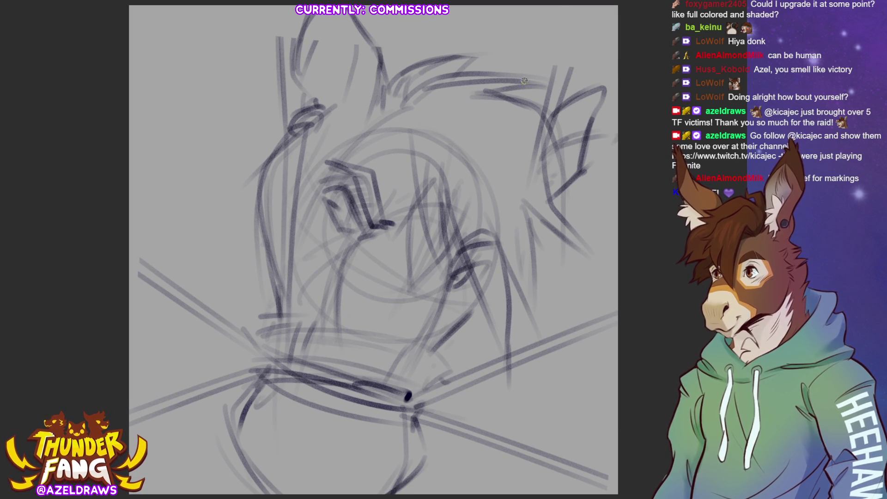
pyautogui.moveTo(558, 8)
pyautogui.mouseDown()
pyautogui.moveTo(537, 94)
pyautogui.moveTo(545, 79)
pyautogui.mouseUp()
pyautogui.moveTo(271, 7)
pyautogui.mouseDown()
pyautogui.moveTo(281, 71)
pyautogui.moveTo(283, 41)
pyautogui.mouseUp()
pyautogui.hotkey('ctrl', 'z')
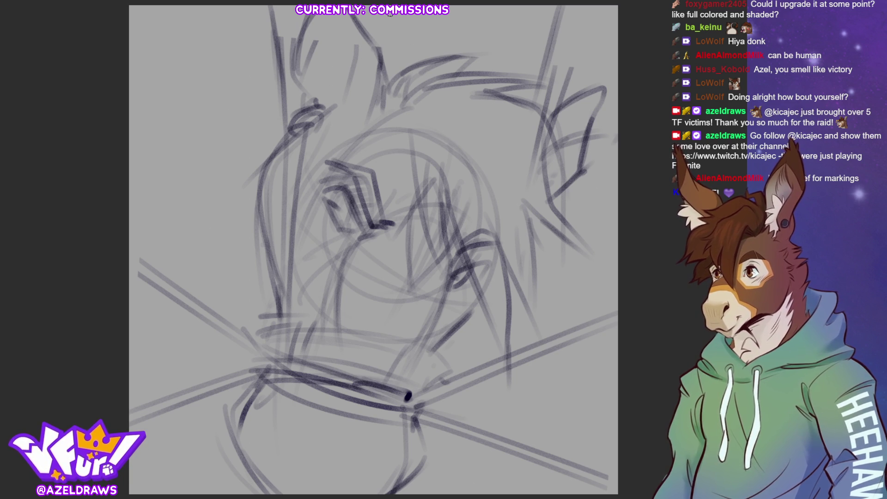
# Draw long rough lines down the left and right sides of the head.
pyautogui.moveTo(254, 23); pyautogui.dragTo(229, 76)
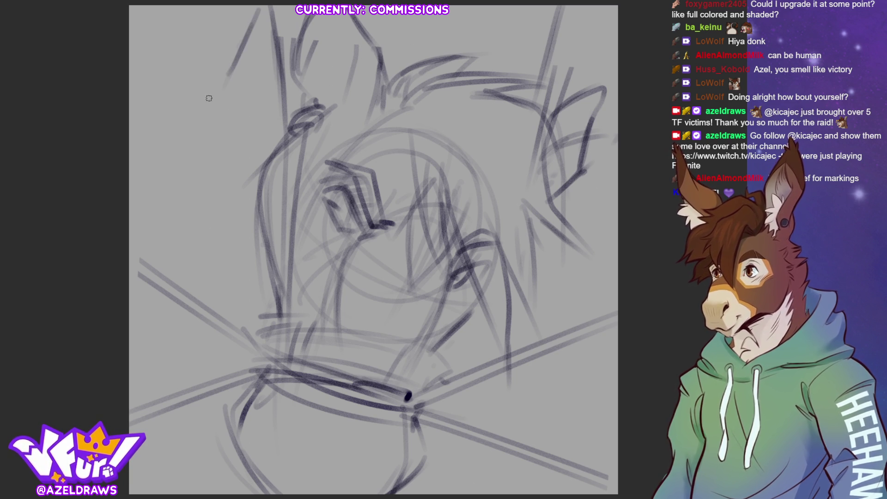
pyautogui.moveTo(259, 9); pyautogui.dragTo(137, 180)
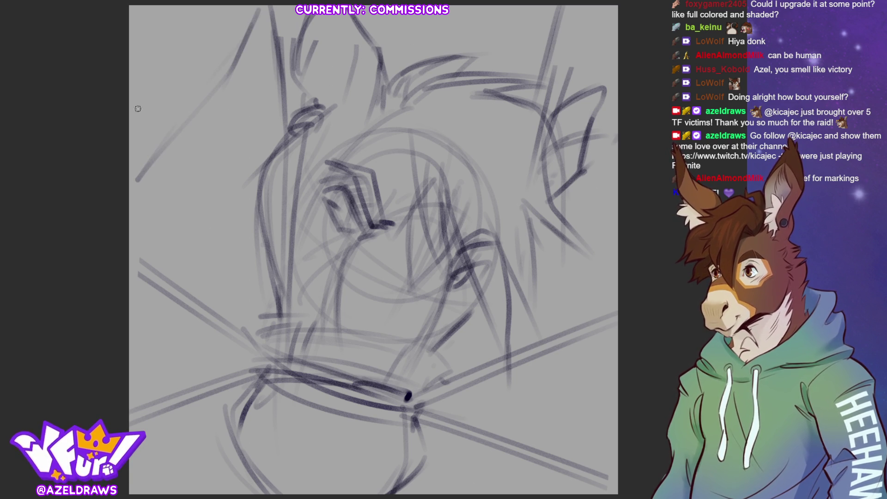
pyautogui.moveTo(551, 115); pyautogui.dragTo(561, 228)
pyautogui.moveTo(553, 192)
pyautogui.mouseDown()
pyautogui.moveTo(568, 241)
pyautogui.moveTo(576, 204)
pyautogui.moveTo(568, 262)
pyautogui.mouseUp()
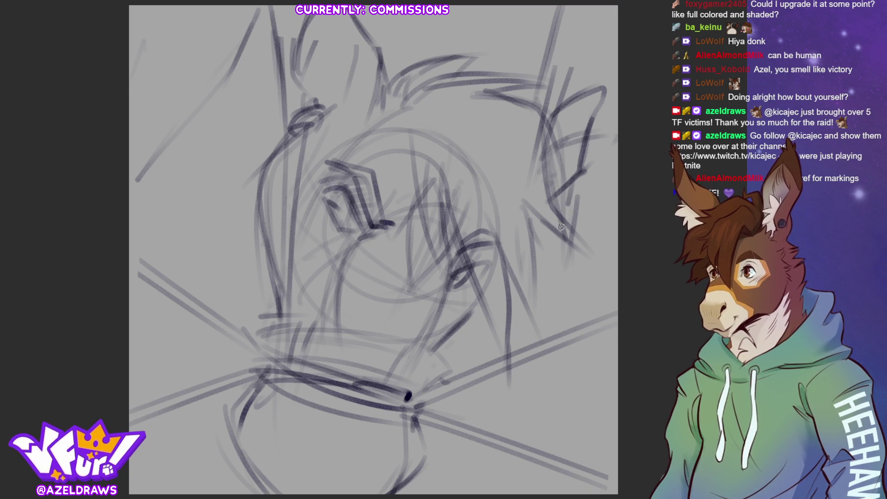
pyautogui.moveTo(568, 206); pyautogui.dragTo(576, 323)
pyautogui.moveTo(567, 280); pyautogui.dragTo(574, 367)
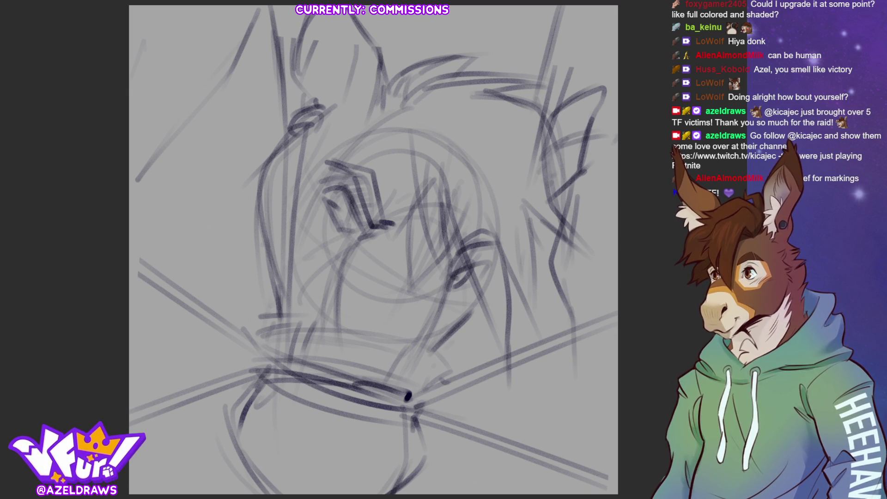
pyautogui.moveTo(375, 250); pyautogui.dragTo(345, 194)
pyautogui.moveTo(531, 227)
pyautogui.mouseDown()
pyautogui.moveTo(551, 320)
pyautogui.moveTo(555, 426)
pyautogui.mouseUp()
# Add faint and diagonal rough strokes along the left side of the head.
pyautogui.moveTo(347, 222); pyautogui.dragTo(324, 306)
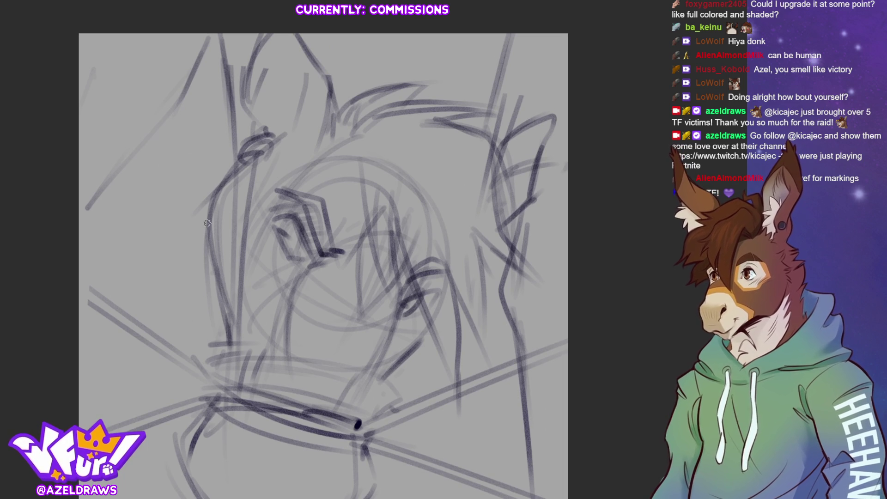
pyautogui.moveTo(130, 155); pyautogui.dragTo(130, 205)
pyautogui.moveTo(233, 121); pyautogui.dragTo(213, 178)
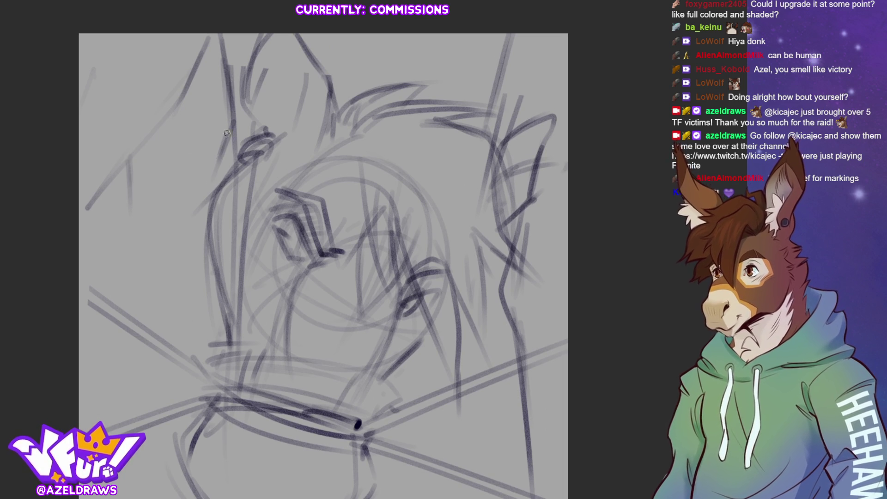
pyautogui.moveTo(237, 103)
pyautogui.mouseDown()
pyautogui.moveTo(208, 182)
pyautogui.moveTo(200, 176)
pyautogui.mouseUp()
pyautogui.moveTo(131, 198); pyautogui.dragTo(125, 247)
pyautogui.moveTo(197, 230); pyautogui.dragTo(159, 308)
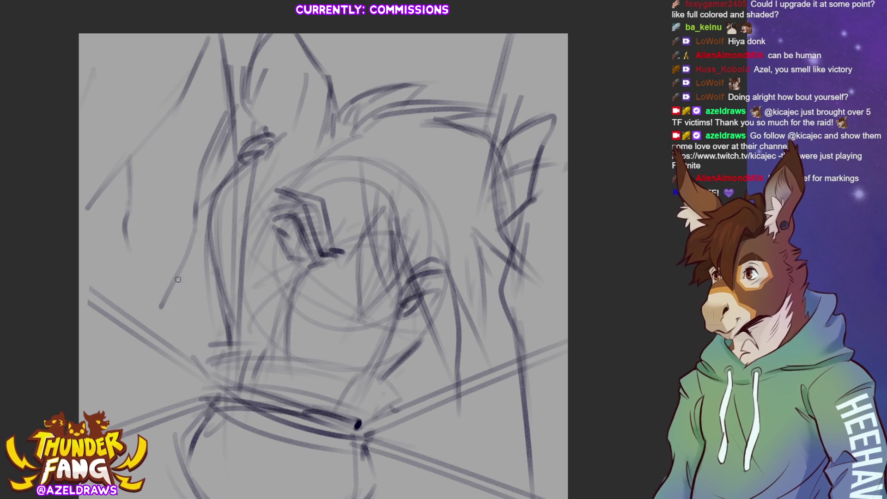
pyautogui.moveTo(134, 435); pyautogui.dragTo(203, 366)
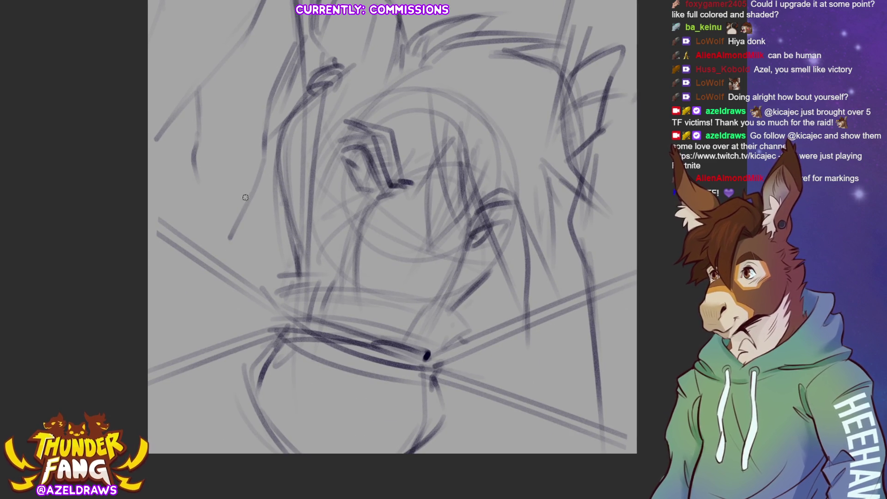
pyautogui.moveTo(196, 201); pyautogui.dragTo(173, 280)
pyautogui.moveTo(194, 179); pyautogui.dragTo(149, 378)
pyautogui.moveTo(205, 340); pyautogui.dragTo(215, 451)
# Sketch diagonal rough strokes running down the lower right.
pyautogui.moveTo(569, 318); pyautogui.dragTo(560, 380)
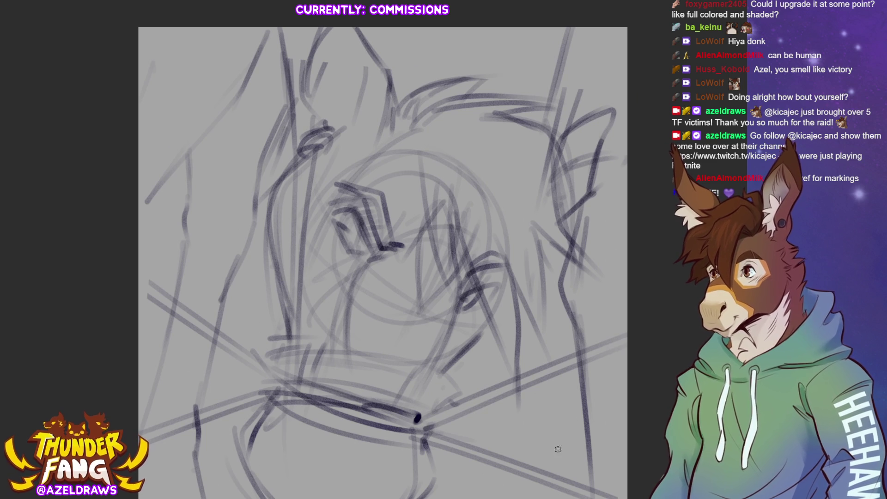
pyautogui.moveTo(501, 396); pyautogui.dragTo(511, 341)
pyautogui.moveTo(479, 295); pyautogui.dragTo(491, 335)
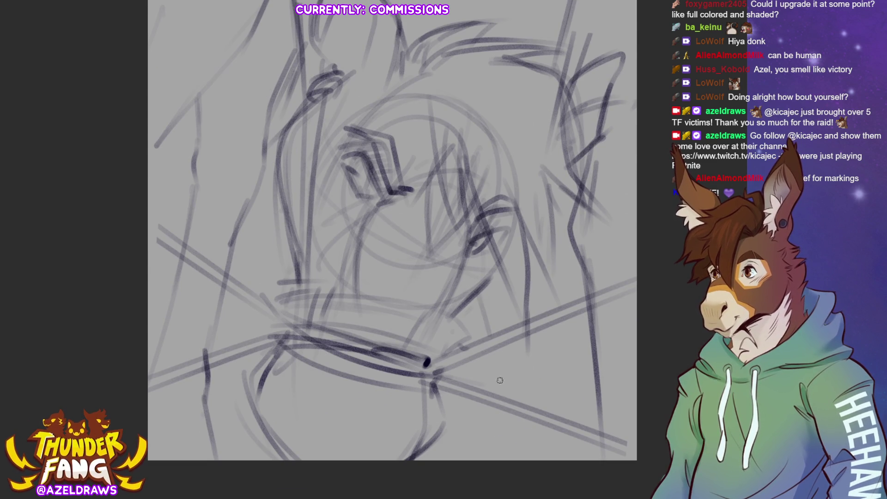
pyautogui.moveTo(472, 296); pyautogui.dragTo(501, 385)
pyautogui.moveTo(481, 325)
pyautogui.mouseDown()
pyautogui.moveTo(509, 434)
pyautogui.moveTo(506, 466)
pyautogui.mouseUp()
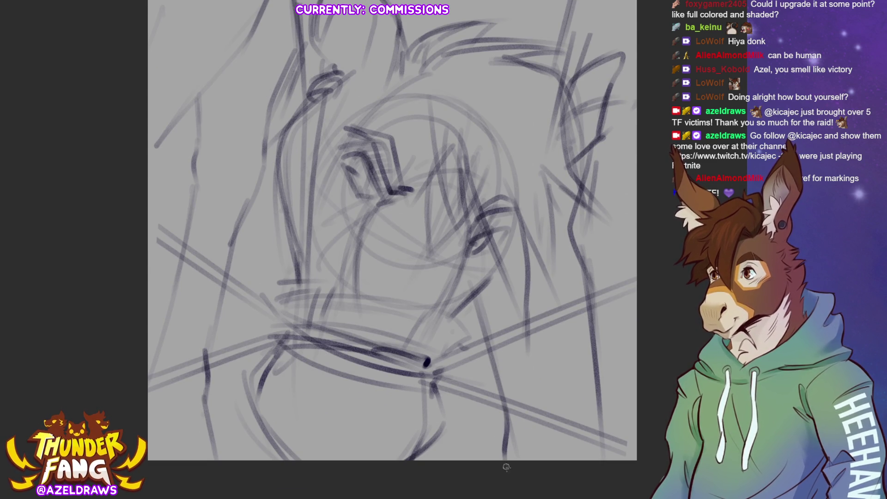
pyautogui.moveTo(512, 253); pyautogui.dragTo(582, 460)
# Sketch vertical lines down the face and arcs across the top of the head.
pyautogui.moveTo(309, 190); pyautogui.dragTo(296, 255)
pyautogui.moveTo(295, 198); pyautogui.dragTo(290, 357)
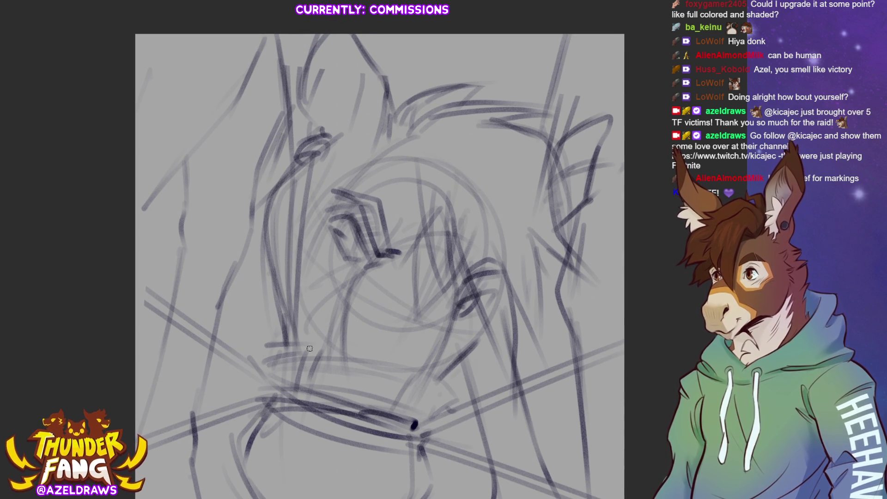
pyautogui.moveTo(305, 167); pyautogui.dragTo(300, 319)
pyautogui.moveTo(288, 184); pyautogui.dragTo(286, 302)
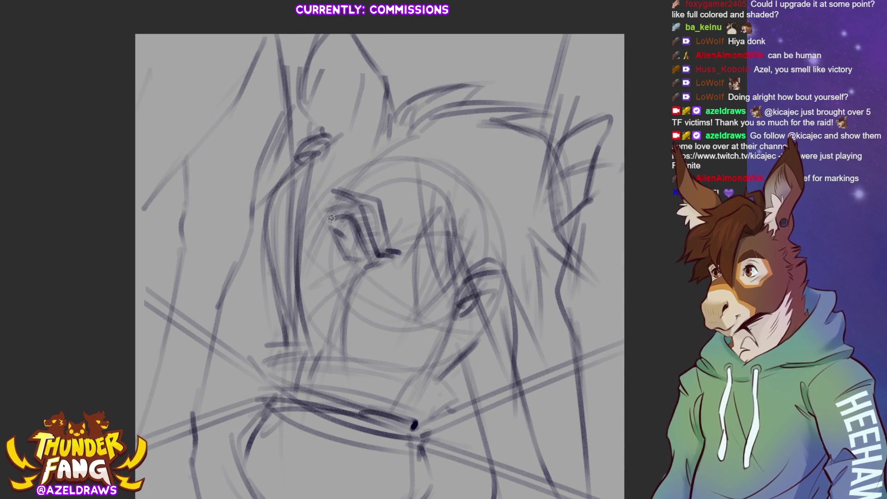
pyautogui.moveTo(311, 135)
pyautogui.mouseDown()
pyautogui.moveTo(346, 104)
pyautogui.moveTo(478, 70)
pyautogui.mouseUp()
pyautogui.moveTo(381, 77)
pyautogui.mouseDown()
pyautogui.moveTo(548, 97)
pyautogui.moveTo(548, 125)
pyautogui.mouseUp()
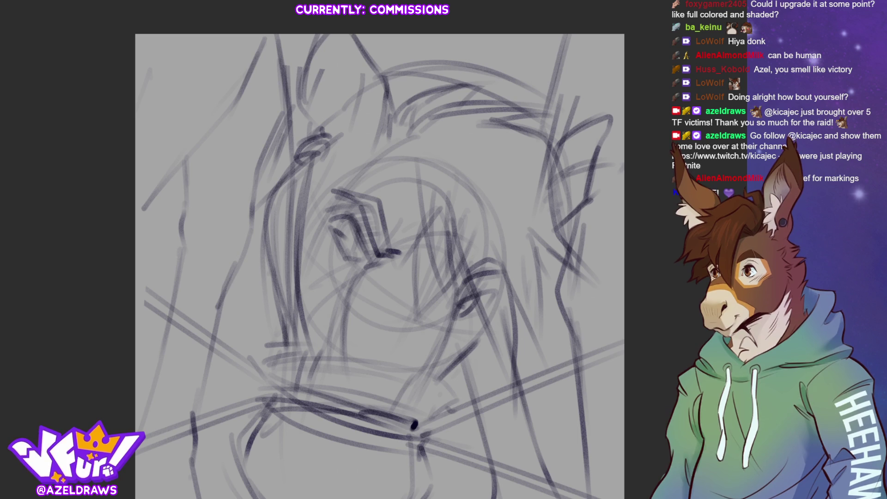
pyautogui.scroll(-1, 380, 266)
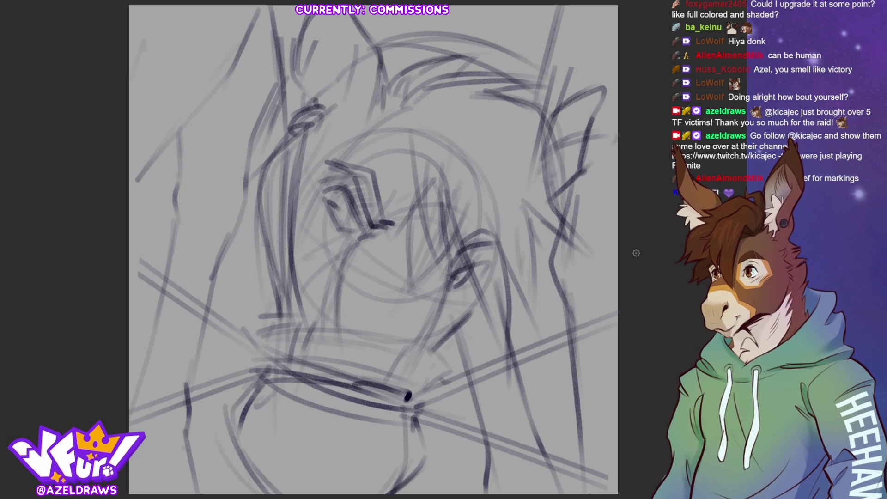
# Add curved and short strokes along the head top and rough lines on the right side.
pyautogui.moveTo(383, 66)
pyautogui.mouseDown()
pyautogui.moveTo(536, 105)
pyautogui.moveTo(532, 93)
pyautogui.mouseUp()
pyautogui.moveTo(382, 47); pyautogui.dragTo(499, 64)
pyautogui.moveTo(415, 58)
pyautogui.mouseDown()
pyautogui.moveTo(438, 22)
pyautogui.moveTo(401, 16)
pyautogui.mouseUp()
pyautogui.moveTo(465, 67)
pyautogui.mouseDown()
pyautogui.moveTo(516, 34)
pyautogui.moveTo(512, 14)
pyautogui.mouseUp()
pyautogui.moveTo(467, 37); pyautogui.dragTo(514, 3)
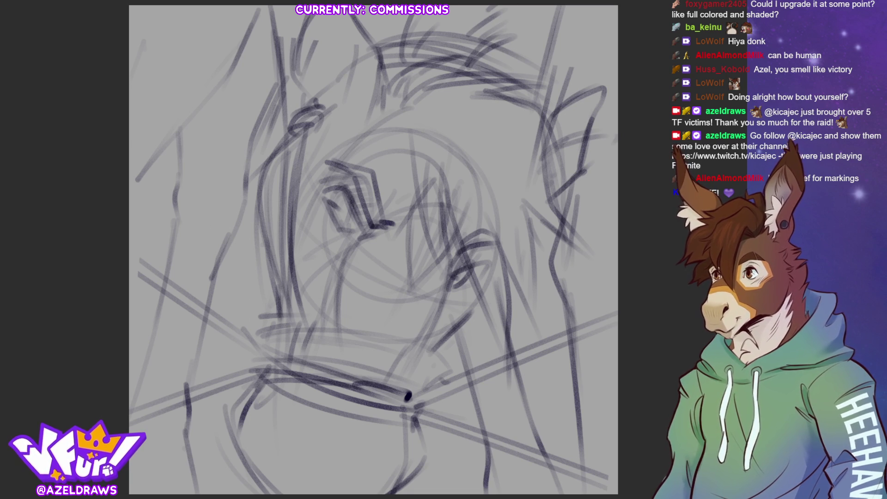
pyautogui.moveTo(486, 220); pyautogui.dragTo(543, 344)
pyautogui.moveTo(524, 187); pyautogui.dragTo(537, 350)
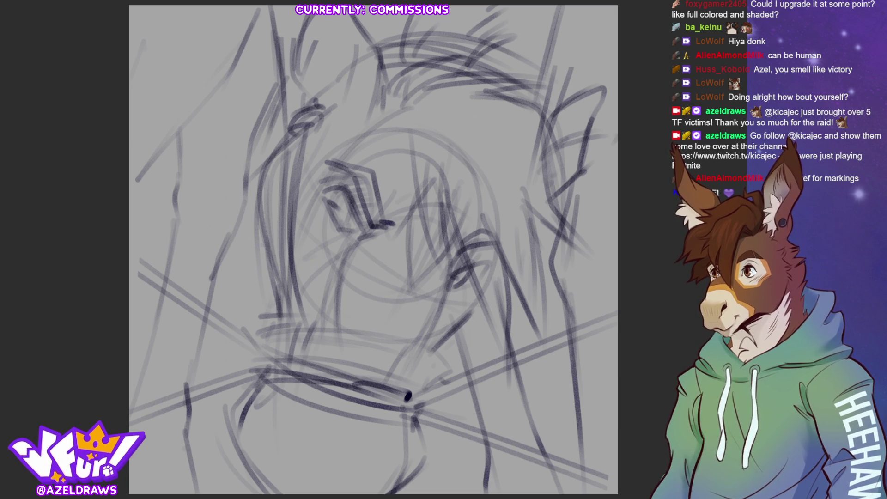
# Darken the upper-left strokes and right ear outline, adding strokes at the top right and lower right.
pyautogui.moveTo(323, 16)
pyautogui.mouseDown()
pyautogui.moveTo(300, 104)
pyautogui.moveTo(312, 104)
pyautogui.moveTo(297, 50)
pyautogui.mouseUp()
pyautogui.moveTo(549, 127)
pyautogui.mouseDown()
pyautogui.moveTo(604, 92)
pyautogui.moveTo(580, 111)
pyautogui.mouseUp()
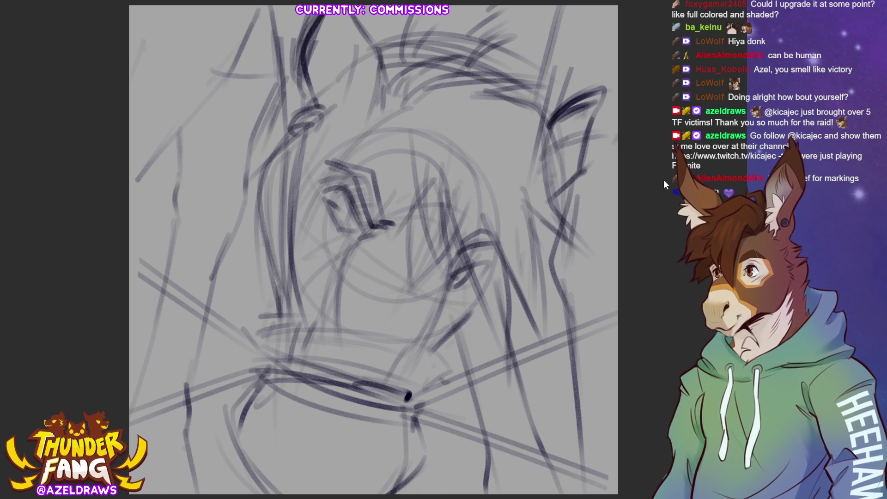
pyautogui.moveTo(233, 53); pyautogui.dragTo(283, 82)
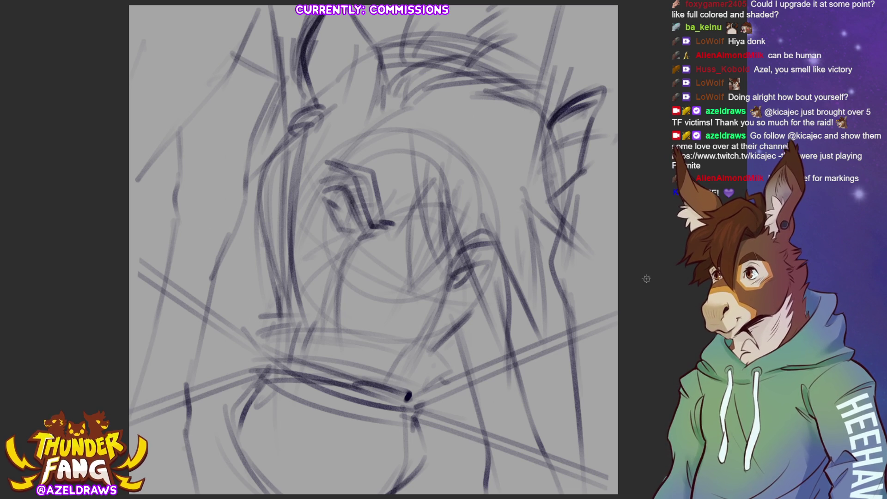
pyautogui.moveTo(566, 27); pyautogui.dragTo(563, 47)
pyautogui.moveTo(569, 6); pyautogui.dragTo(554, 65)
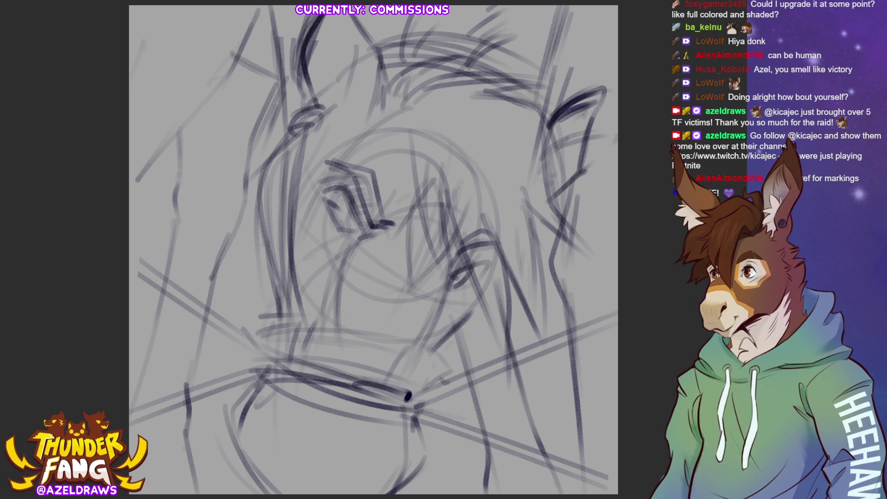
pyautogui.moveTo(543, 30); pyautogui.dragTo(557, 106)
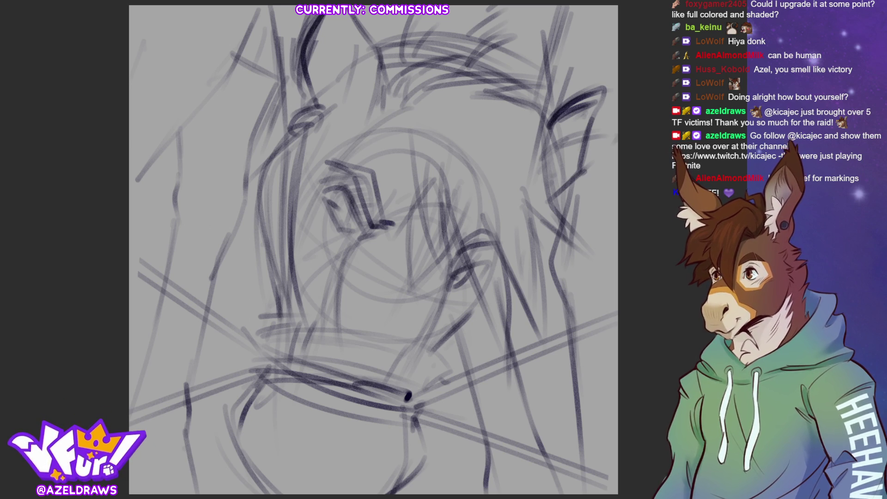
pyautogui.moveTo(574, 336); pyautogui.dragTo(590, 485)
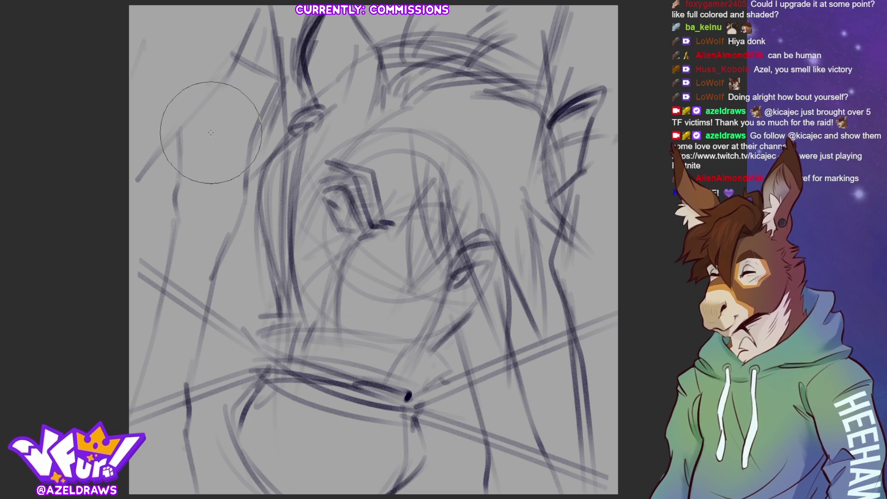
# Lay soft grey airbrush bands over the rough sketch, undoing a stray thin stroke.
pyautogui.moveTo(187, 151)
pyautogui.mouseDown()
pyautogui.moveTo(191, 276)
pyautogui.moveTo(160, 485)
pyautogui.mouseUp()
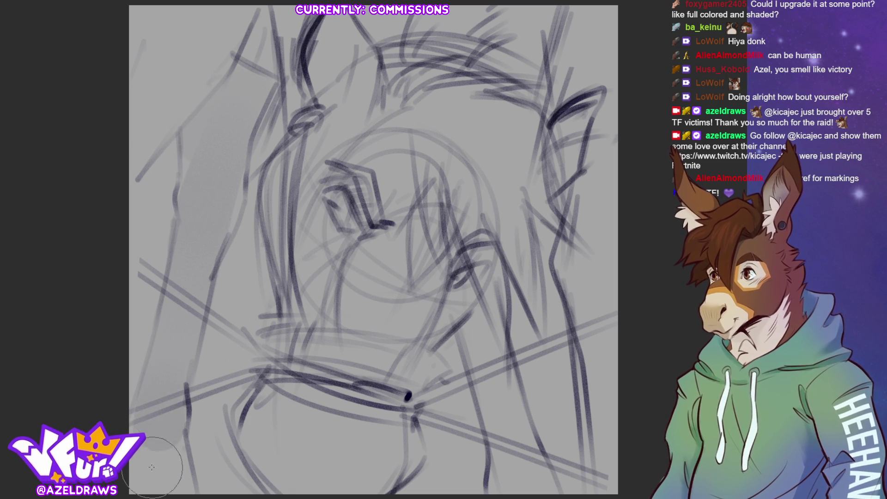
pyautogui.moveTo(498, 290); pyautogui.dragTo(524, 484)
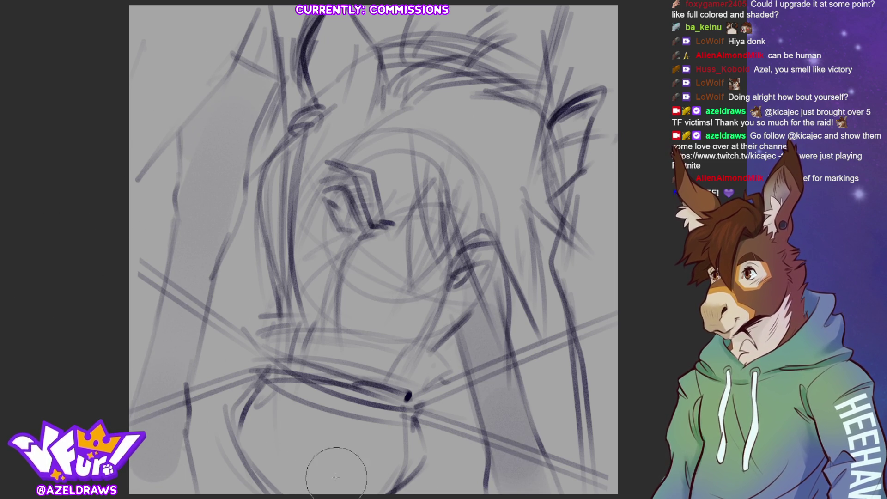
pyautogui.moveTo(163, 374)
pyautogui.mouseDown()
pyautogui.moveTo(215, 208)
pyautogui.moveTo(228, 111)
pyautogui.moveTo(267, 76)
pyautogui.moveTo(250, 42)
pyautogui.mouseUp()
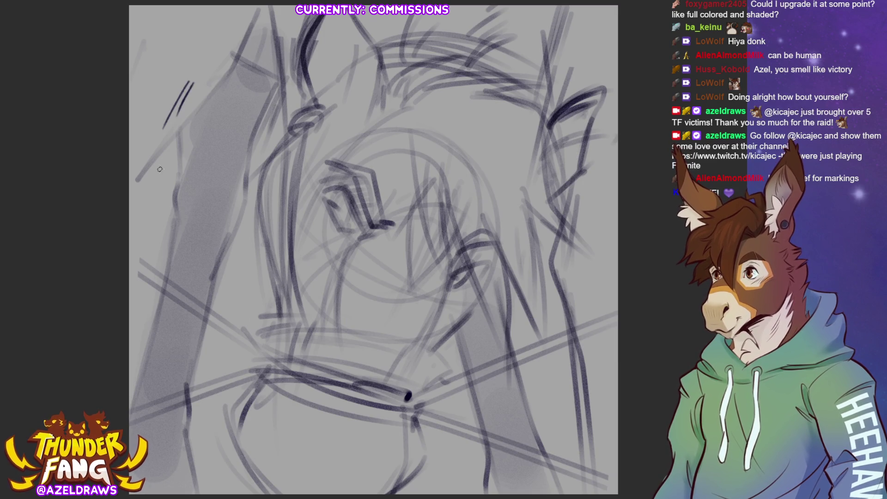
pyautogui.moveTo(174, 57); pyautogui.dragTo(148, 115)
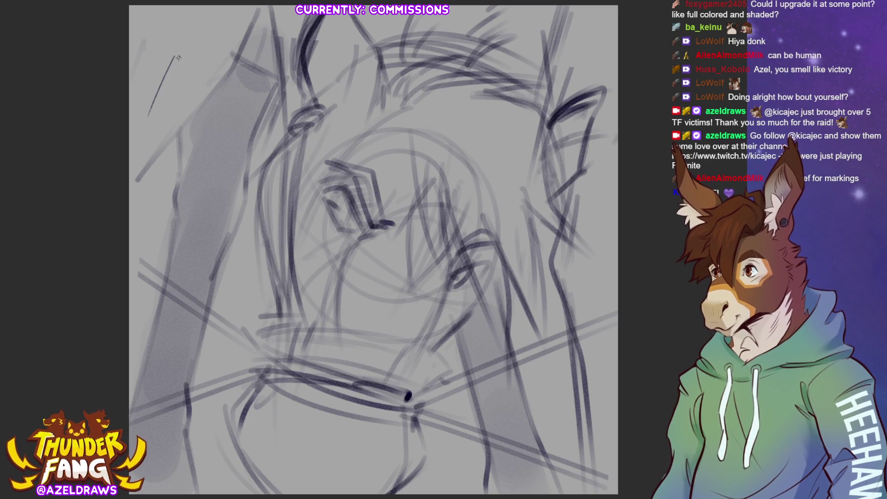
pyautogui.hotkey('ctrl', 'z')
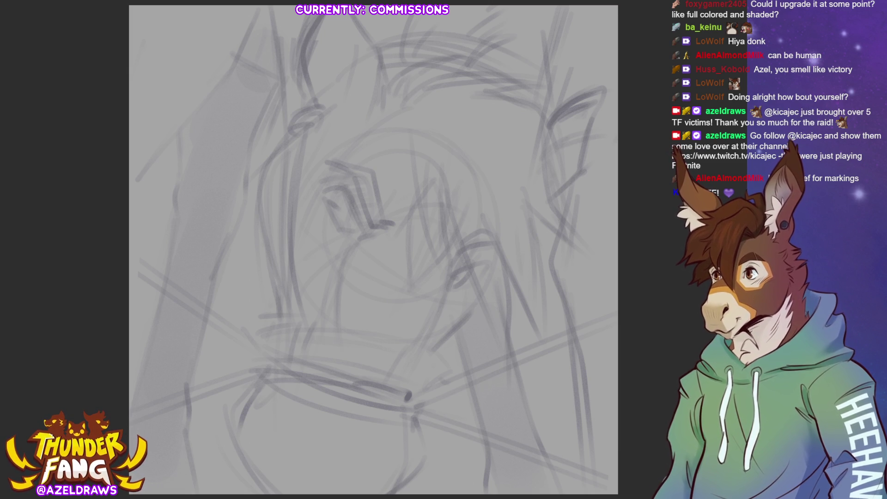
# Ink thin dark forelock strands falling down past the eye, redoing unsatisfying ones.
pyautogui.moveTo(394, 110)
pyautogui.mouseDown()
pyautogui.moveTo(396, 138)
pyautogui.moveTo(441, 242)
pyautogui.mouseUp()
pyautogui.moveTo(416, 145)
pyautogui.mouseDown()
pyautogui.moveTo(439, 245)
pyautogui.moveTo(483, 286)
pyautogui.mouseUp()
pyautogui.moveTo(443, 182); pyautogui.dragTo(491, 330)
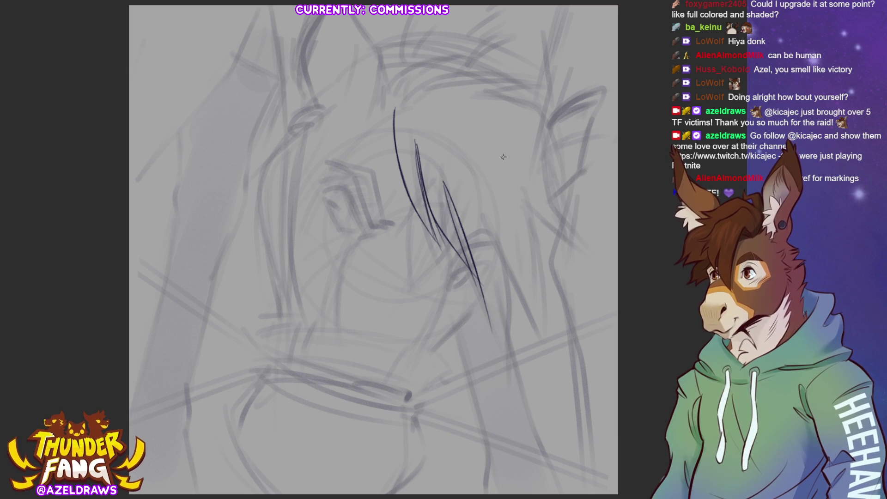
pyautogui.moveTo(475, 193); pyautogui.dragTo(498, 340)
pyautogui.hotkey('ctrl', 'z')
pyautogui.moveTo(476, 188)
pyautogui.mouseDown()
pyautogui.moveTo(492, 236)
pyautogui.moveTo(489, 340)
pyautogui.mouseUp()
pyautogui.moveTo(482, 205); pyautogui.dragTo(498, 305)
pyautogui.hotkey('ctrl', 'z')
pyautogui.hotkey('ctrl', 'z')
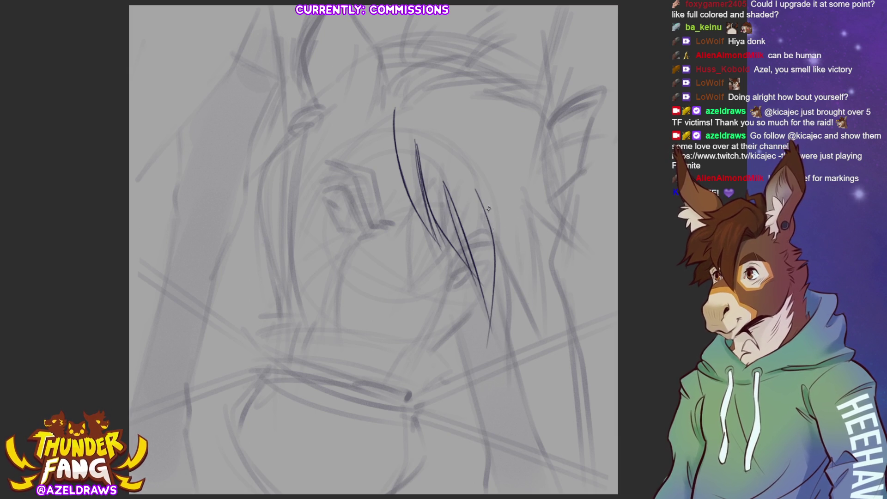
pyautogui.moveTo(479, 198); pyautogui.dragTo(533, 337)
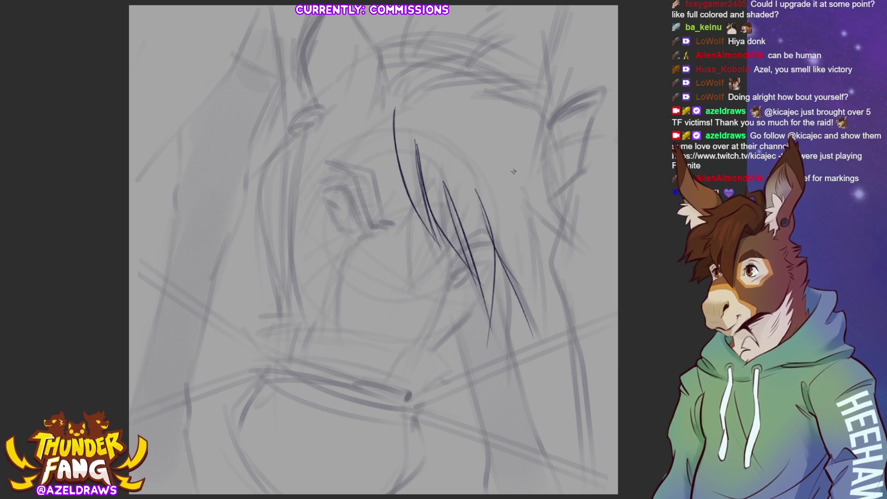
# Draw a long vertical hair strand on the right, redoing it darker and longer.
pyautogui.moveTo(510, 170); pyautogui.dragTo(541, 277)
pyautogui.hotkey('ctrl', 'z')
pyautogui.moveTo(524, 177); pyautogui.dragTo(536, 339)
pyautogui.moveTo(536, 252); pyautogui.dragTo(542, 359)
# Ink sweeping arcs and a taller tuft along the top of the hair.
pyautogui.moveTo(388, 85)
pyautogui.mouseDown()
pyautogui.moveTo(397, 111)
pyautogui.moveTo(441, 87)
pyautogui.mouseUp()
pyautogui.moveTo(398, 107)
pyautogui.mouseDown()
pyautogui.moveTo(449, 97)
pyautogui.moveTo(442, 75)
pyautogui.moveTo(503, 88)
pyautogui.moveTo(405, 80)
pyautogui.moveTo(495, 89)
pyautogui.mouseUp()
pyautogui.moveTo(389, 84); pyautogui.dragTo(479, 30)
pyautogui.moveTo(430, 75)
pyautogui.mouseDown()
pyautogui.moveTo(481, 58)
pyautogui.moveTo(560, 89)
pyautogui.mouseUp()
pyautogui.moveTo(457, 60); pyautogui.dragTo(546, 89)
pyautogui.moveTo(486, 84); pyautogui.dragTo(574, 83)
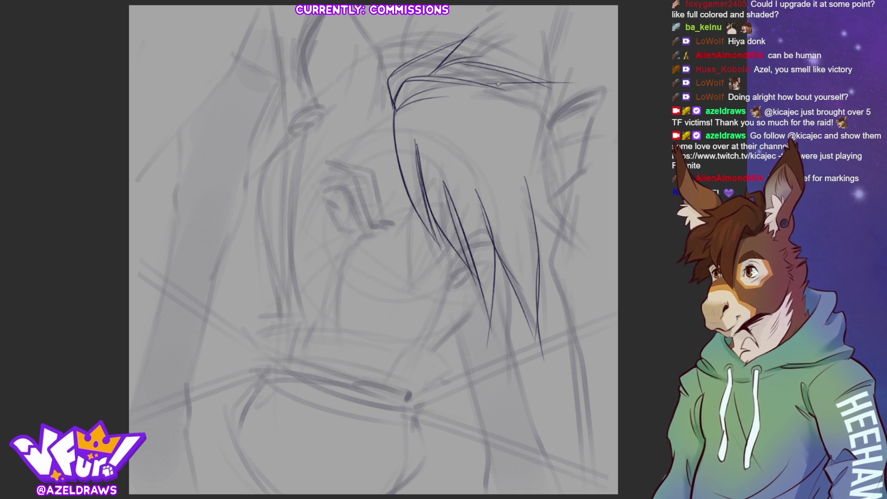
# Curve the hair outline down the right side and finish its right edge.
pyautogui.moveTo(482, 82)
pyautogui.mouseDown()
pyautogui.moveTo(576, 196)
pyautogui.moveTo(593, 241)
pyautogui.mouseUp()
pyautogui.moveTo(570, 179)
pyautogui.mouseDown()
pyautogui.moveTo(575, 216)
pyautogui.moveTo(611, 223)
pyautogui.mouseUp()
pyautogui.moveTo(553, 236)
pyautogui.mouseDown()
pyautogui.moveTo(614, 223)
pyautogui.moveTo(559, 237)
pyautogui.moveTo(607, 244)
pyautogui.mouseUp()
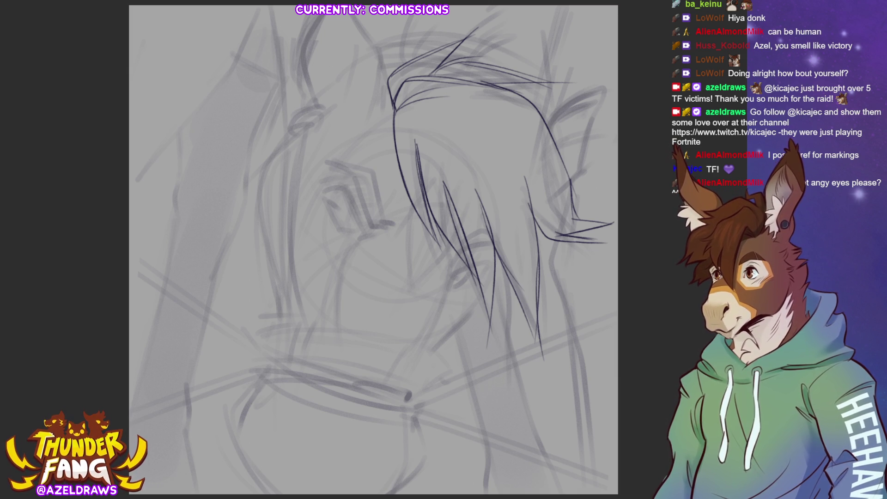
# Ink the eye's lids and the brow line above it.
pyautogui.moveTo(351, 182); pyautogui.dragTo(365, 236)
pyautogui.moveTo(371, 177)
pyautogui.mouseDown()
pyautogui.moveTo(369, 233)
pyautogui.moveTo(383, 213)
pyautogui.moveTo(392, 226)
pyautogui.mouseUp()
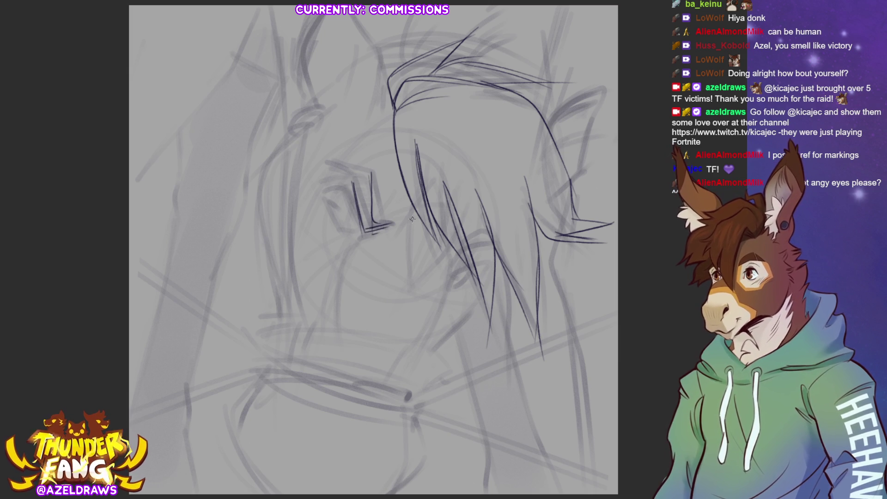
pyautogui.moveTo(324, 158); pyautogui.dragTo(356, 163)
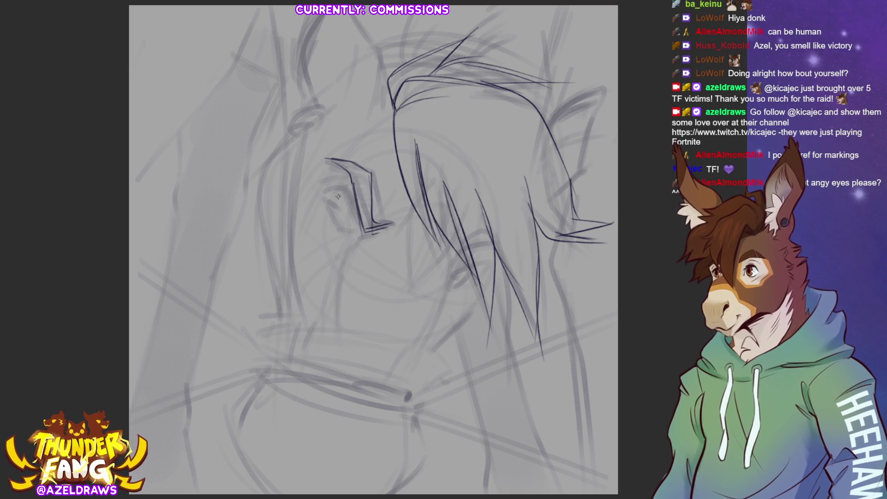
# Ink the iris, upper lid and outer corner of the eye, redoing a stroke below the hair.
pyautogui.moveTo(335, 191)
pyautogui.mouseDown()
pyautogui.moveTo(341, 220)
pyautogui.moveTo(348, 196)
pyautogui.moveTo(333, 193)
pyautogui.moveTo(366, 214)
pyautogui.moveTo(339, 233)
pyautogui.moveTo(358, 226)
pyautogui.mouseUp()
pyautogui.moveTo(329, 187); pyautogui.dragTo(347, 201)
pyautogui.moveTo(398, 224); pyautogui.dragTo(376, 234)
pyautogui.moveTo(455, 249)
pyautogui.mouseDown()
pyautogui.moveTo(450, 273)
pyautogui.moveTo(499, 232)
pyautogui.mouseUp()
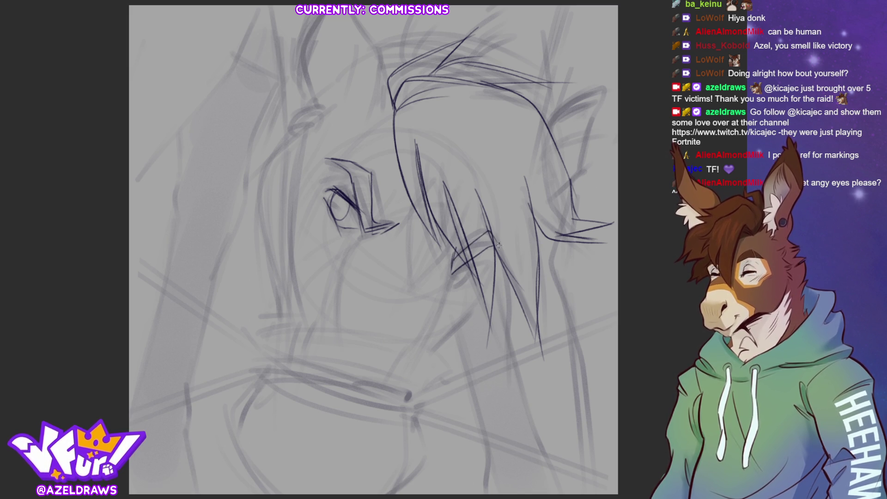
pyautogui.hotkey('ctrl', 'z')
pyautogui.hotkey('ctrl', 'z')
pyautogui.moveTo(452, 263)
pyautogui.mouseDown()
pyautogui.moveTo(493, 235)
pyautogui.moveTo(488, 256)
pyautogui.moveTo(450, 291)
pyautogui.moveTo(488, 261)
pyautogui.moveTo(476, 279)
pyautogui.moveTo(486, 263)
pyautogui.moveTo(446, 292)
pyautogui.moveTo(470, 283)
pyautogui.mouseUp()
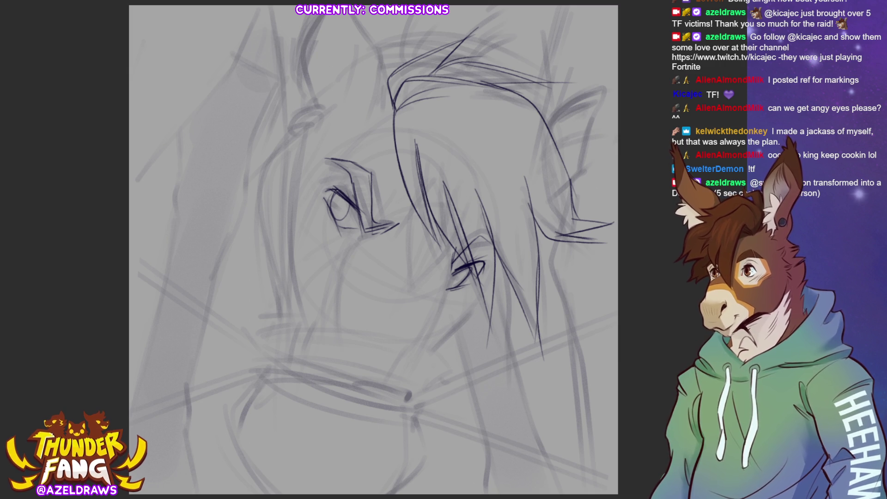
# Draw a long line down the face from the right eye and add faint strokes around it.
pyautogui.moveTo(362, 235); pyautogui.dragTo(327, 293)
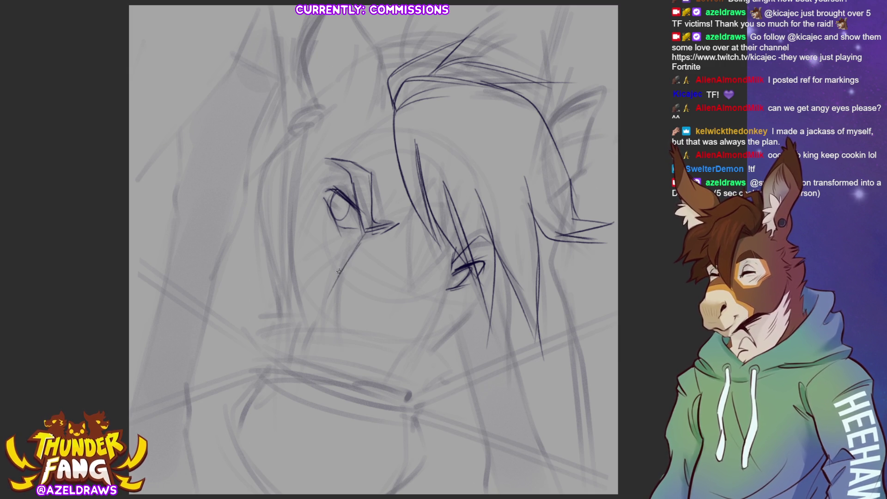
pyautogui.hotkey('ctrl', 'z')
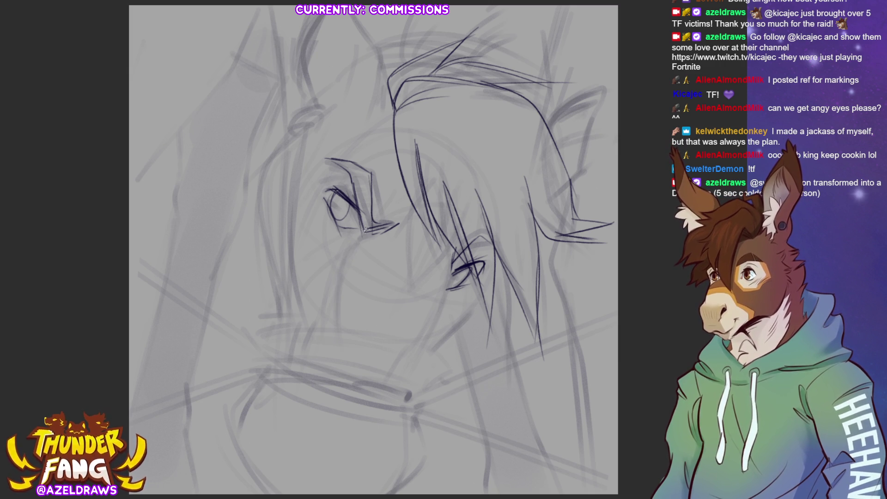
pyautogui.moveTo(367, 226); pyautogui.dragTo(334, 377)
pyautogui.moveTo(452, 268); pyautogui.dragTo(431, 347)
pyautogui.moveTo(411, 215)
pyautogui.mouseDown()
pyautogui.moveTo(406, 275)
pyautogui.moveTo(415, 284)
pyautogui.mouseUp()
pyautogui.moveTo(461, 236); pyautogui.dragTo(438, 263)
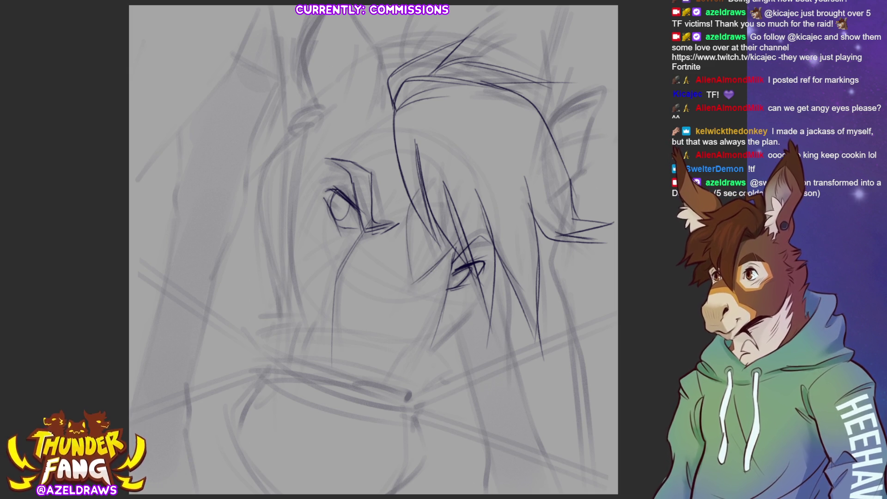
# Darken the upper-left hair line and extend it upward.
pyautogui.moveTo(305, 68); pyautogui.dragTo(323, 112)
pyautogui.moveTo(313, 20); pyautogui.dragTo(303, 61)
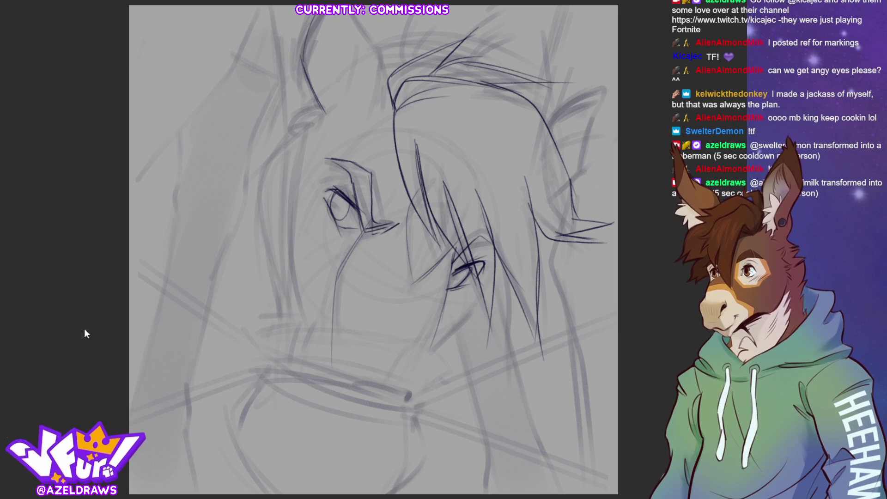
# Zoom in, check the rough with line work hidden, and add hair strokes near the left ear.
pyautogui.hotkey('ctrl', '+')
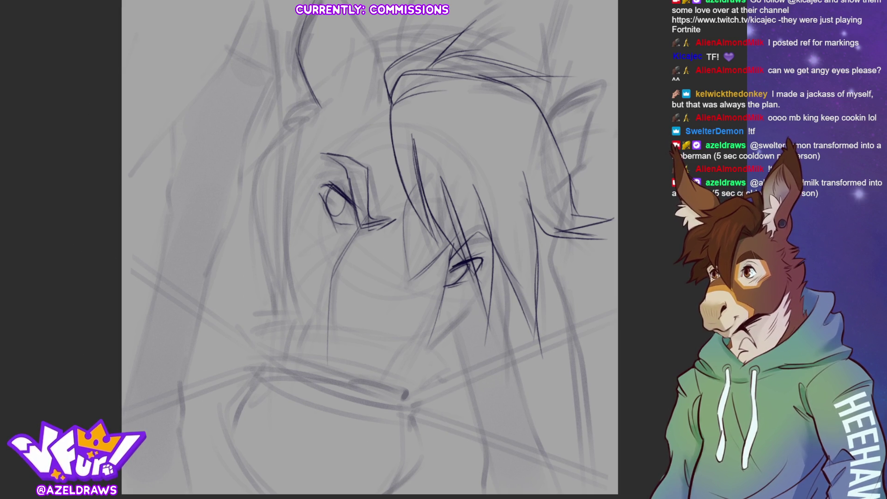
pyautogui.hotkey('ctrl', 'h')
pyautogui.hotkey('ctrl', 'h')
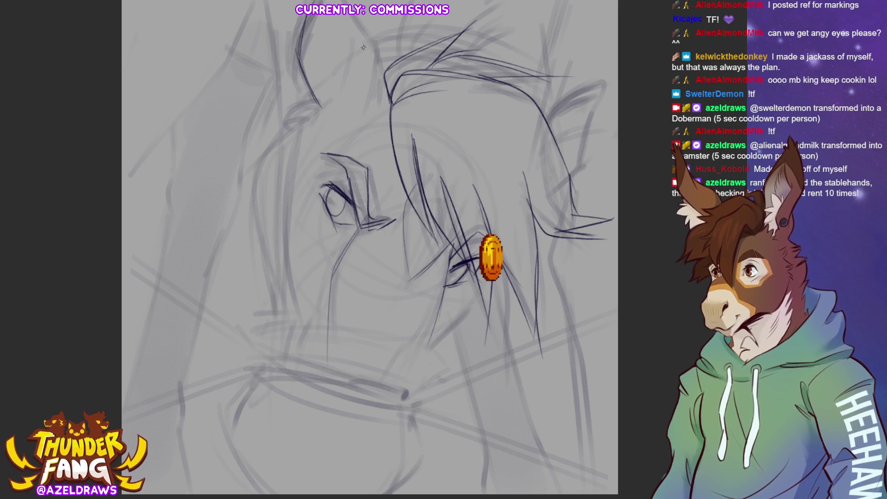
pyautogui.moveTo(360, 26)
pyautogui.mouseDown()
pyautogui.moveTo(380, 67)
pyautogui.moveTo(373, 102)
pyautogui.mouseUp()
pyautogui.moveTo(296, 47); pyautogui.dragTo(320, 106)
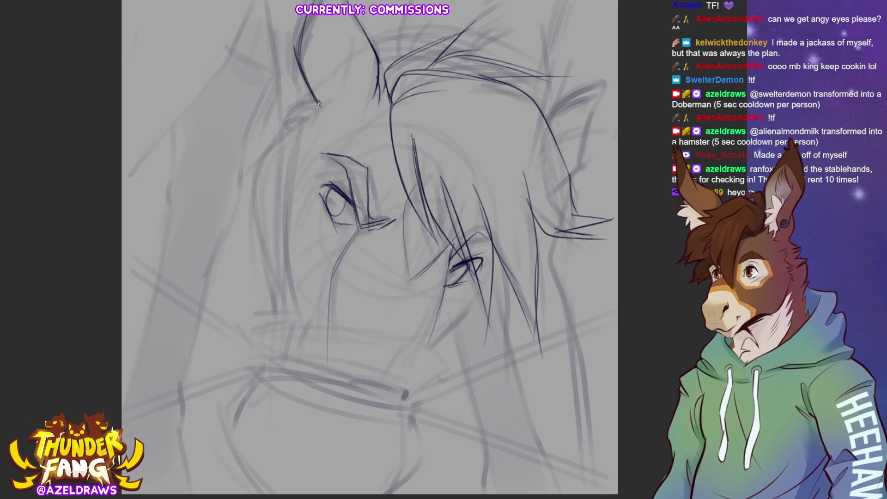
pyautogui.moveTo(306, 16)
pyautogui.mouseDown()
pyautogui.moveTo(297, 62)
pyautogui.moveTo(305, 71)
pyautogui.mouseUp()
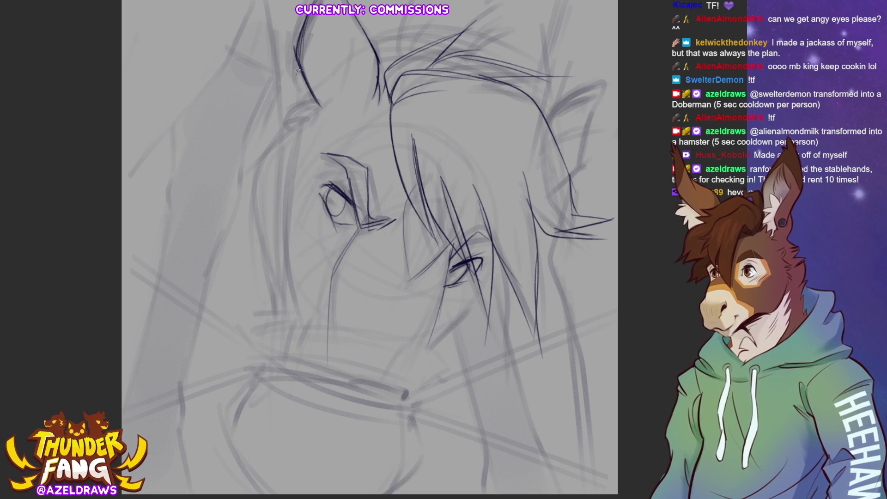
# Draw a looped ring beside the left ear and outline the right ear.
pyautogui.moveTo(275, 94)
pyautogui.mouseDown()
pyautogui.moveTo(316, 71)
pyautogui.moveTo(319, 104)
pyautogui.mouseUp()
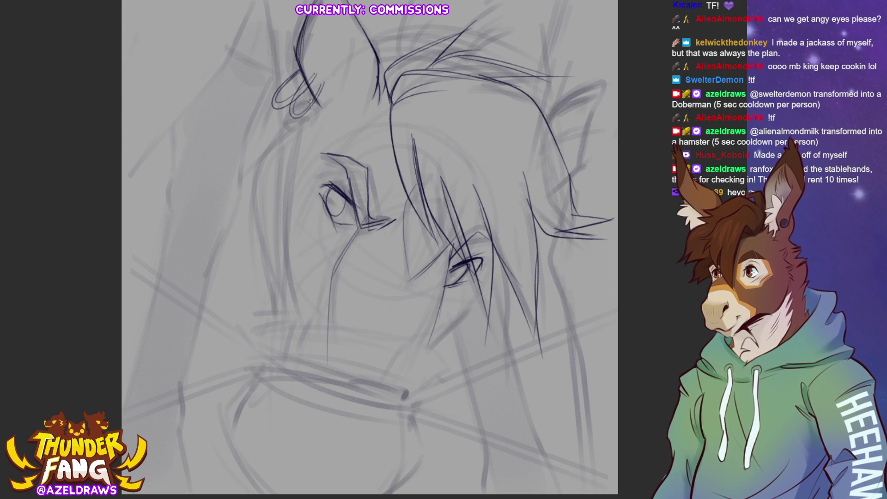
pyautogui.moveTo(294, 109); pyautogui.dragTo(320, 83)
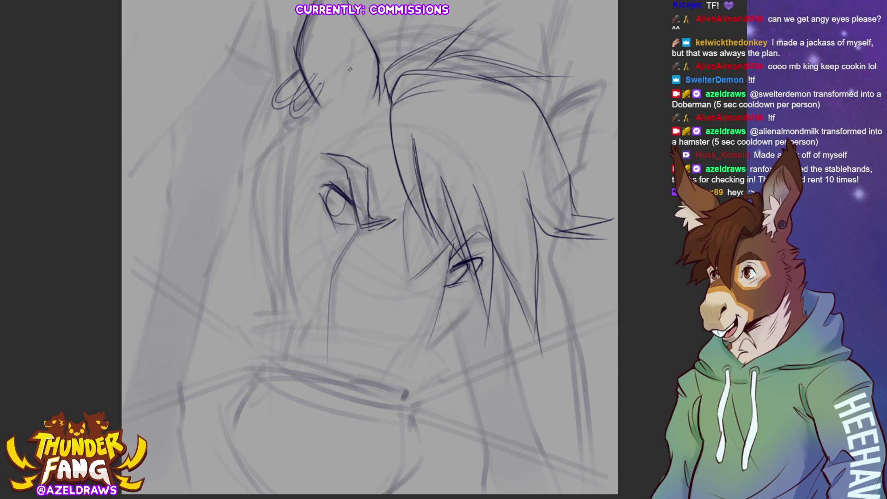
pyautogui.moveTo(315, 101); pyautogui.dragTo(319, 83)
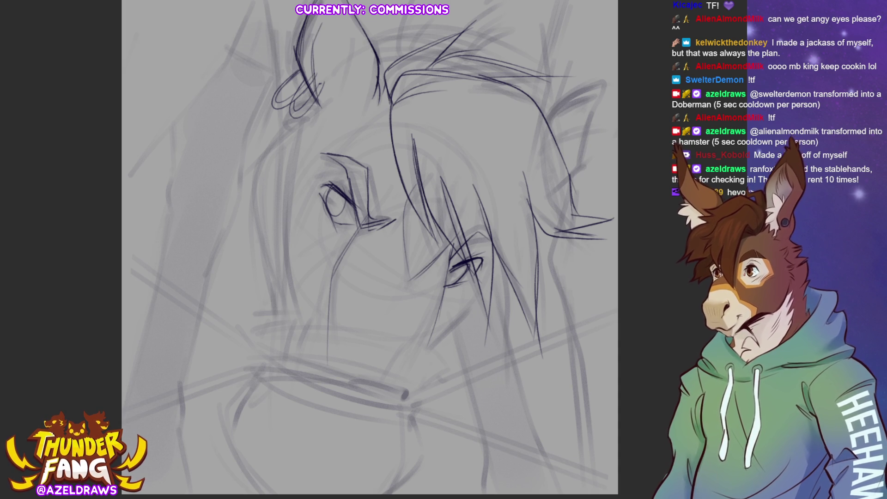
pyautogui.moveTo(544, 115)
pyautogui.mouseDown()
pyautogui.moveTo(607, 78)
pyautogui.moveTo(593, 123)
pyautogui.mouseUp()
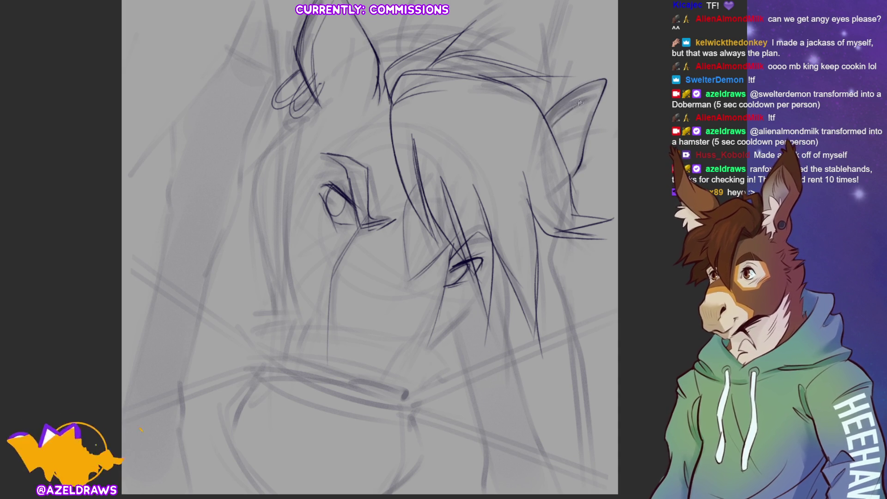
# Sketch a strap line below the left ear ring, undoing an overlong stroke and redrawing it shorter.
pyautogui.moveTo(295, 104)
pyautogui.mouseDown()
pyautogui.moveTo(279, 136)
pyautogui.moveTo(311, 120)
pyautogui.moveTo(294, 142)
pyautogui.moveTo(294, 319)
pyautogui.mouseUp()
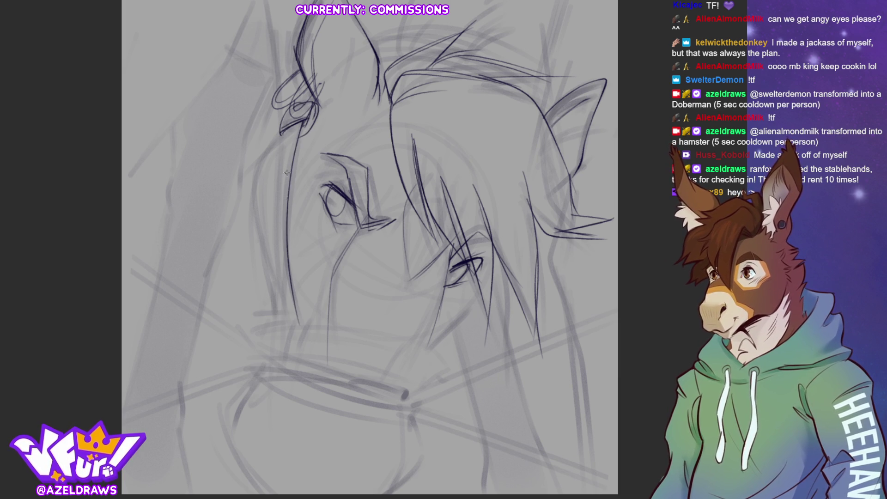
pyautogui.moveTo(283, 135); pyautogui.dragTo(281, 313)
pyautogui.hotkey('ctrl', 'z')
pyautogui.moveTo(287, 128)
pyautogui.mouseDown()
pyautogui.moveTo(275, 167)
pyautogui.moveTo(271, 279)
pyautogui.moveTo(286, 317)
pyautogui.mouseUp()
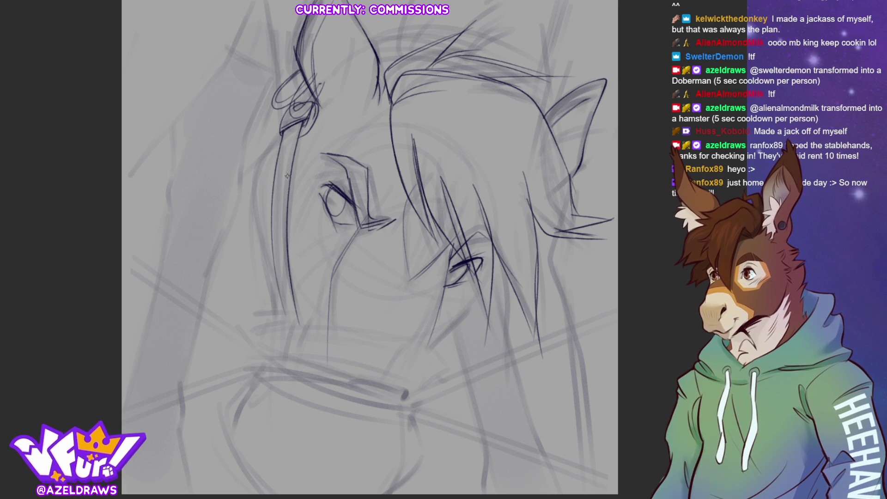
pyautogui.moveTo(303, 126)
pyautogui.mouseDown()
pyautogui.moveTo(278, 149)
pyautogui.moveTo(275, 178)
pyautogui.moveTo(285, 188)
pyautogui.moveTo(275, 210)
pyautogui.moveTo(277, 280)
pyautogui.moveTo(289, 296)
pyautogui.mouseUp()
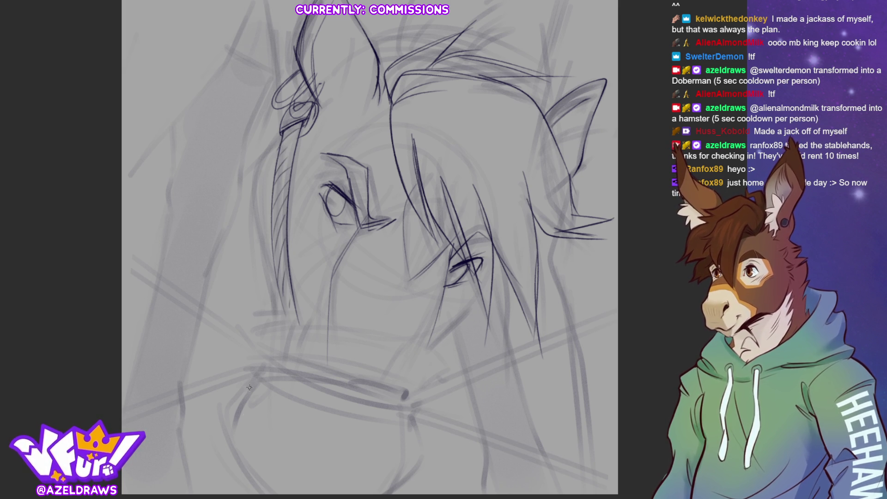
pyautogui.moveTo(278, 116)
pyautogui.mouseDown()
pyautogui.moveTo(296, 128)
pyautogui.moveTo(296, 109)
pyautogui.mouseUp()
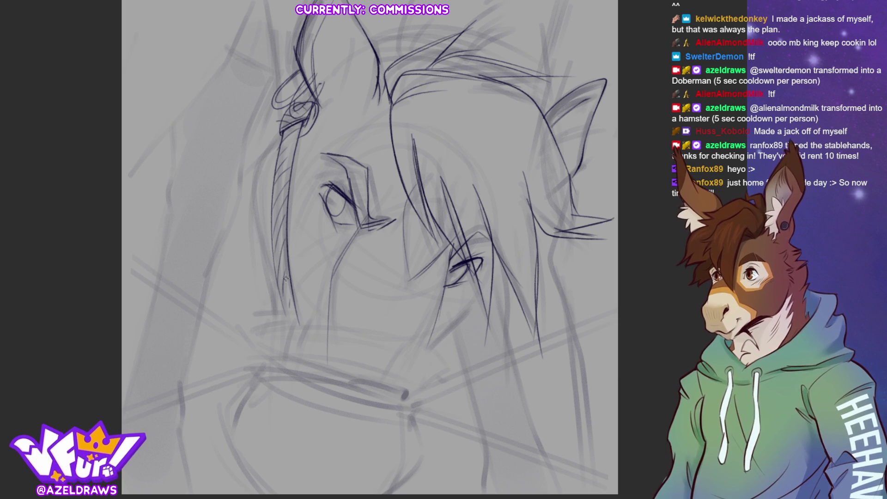
# Extend the strap down the left edge of the face and add diagonal strokes below the right eye.
pyautogui.moveTo(285, 127)
pyautogui.mouseDown()
pyautogui.moveTo(251, 169)
pyautogui.moveTo(244, 219)
pyautogui.mouseUp()
pyautogui.moveTo(246, 172)
pyautogui.mouseDown()
pyautogui.moveTo(254, 255)
pyautogui.moveTo(273, 281)
pyautogui.moveTo(278, 343)
pyautogui.mouseUp()
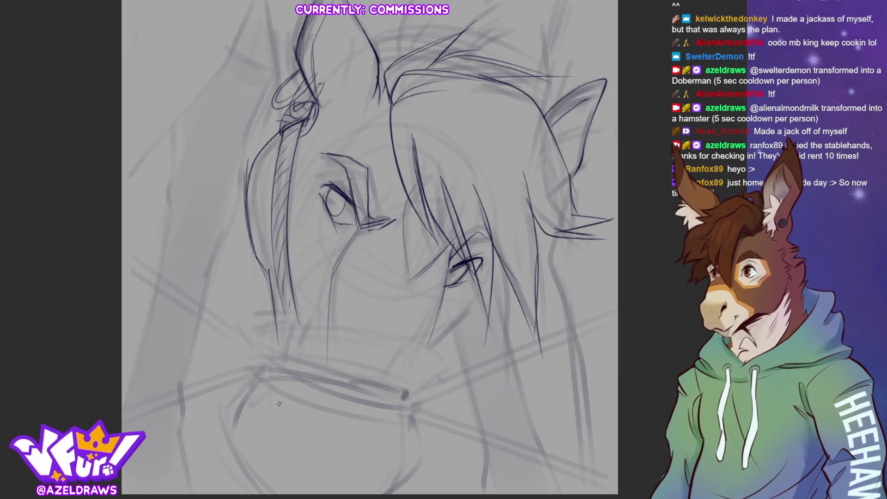
pyautogui.moveTo(483, 282)
pyautogui.mouseDown()
pyautogui.moveTo(463, 322)
pyautogui.moveTo(419, 360)
pyautogui.mouseUp()
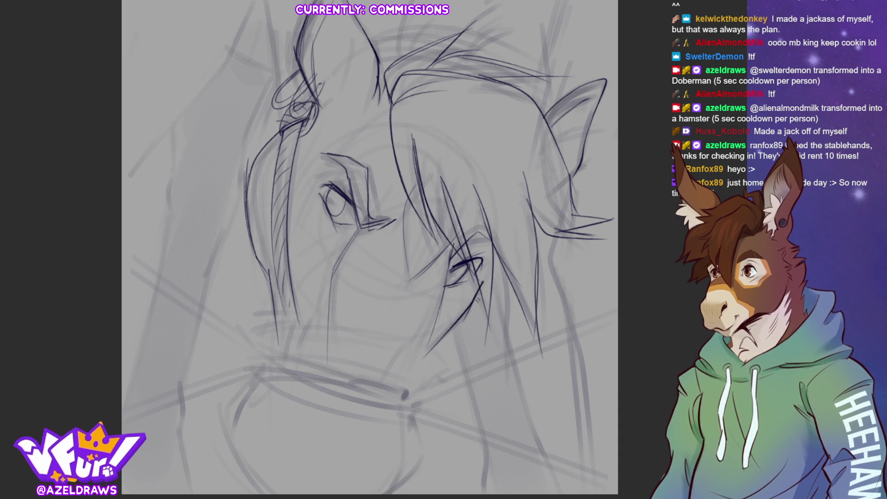
pyautogui.moveTo(480, 297); pyautogui.dragTo(448, 338)
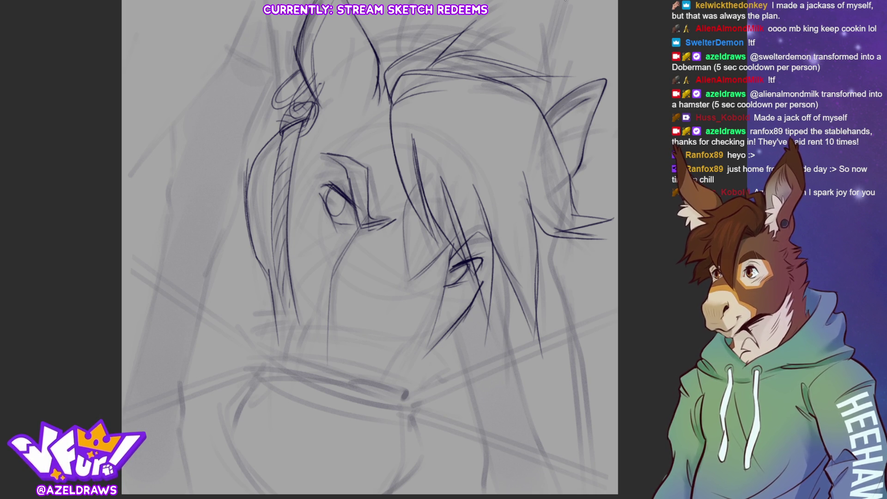
# Darken the line along the top of the hair and add small strands above it.
pyautogui.moveTo(425, 67); pyautogui.dragTo(468, 72)
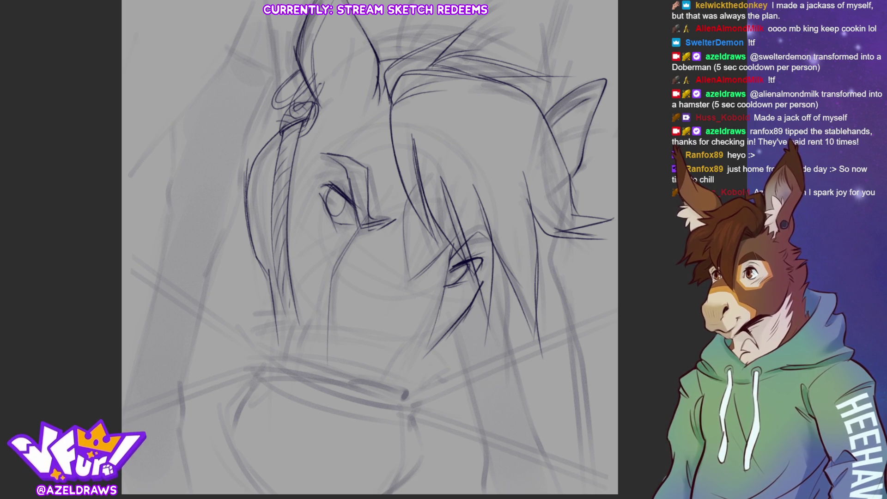
pyautogui.moveTo(367, 42); pyautogui.dragTo(445, 41)
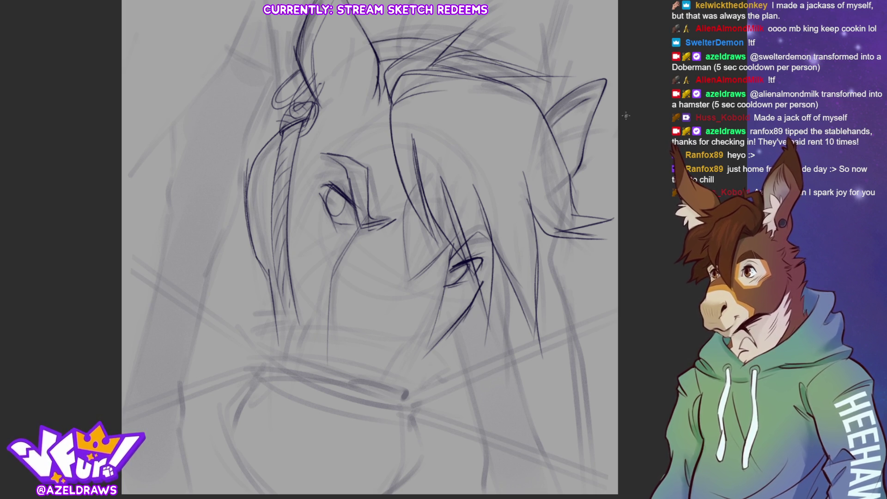
pyautogui.moveTo(528, 79); pyautogui.dragTo(543, 111)
pyautogui.moveTo(374, 50)
pyautogui.mouseDown()
pyautogui.moveTo(399, 40)
pyautogui.moveTo(455, 49)
pyautogui.moveTo(527, 84)
pyautogui.moveTo(546, 106)
pyautogui.mouseUp()
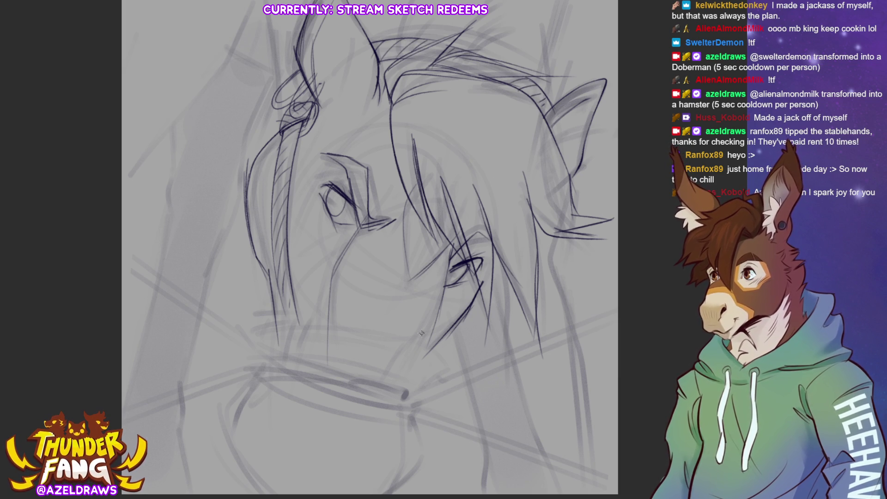
pyautogui.moveTo(408, 37)
pyautogui.mouseDown()
pyautogui.moveTo(401, 14)
pyautogui.moveTo(414, 14)
pyautogui.moveTo(406, 21)
pyautogui.mouseUp()
pyautogui.moveTo(479, 28)
pyautogui.mouseDown()
pyautogui.moveTo(501, 6)
pyautogui.moveTo(501, 20)
pyautogui.mouseUp()
pyautogui.moveTo(485, 59); pyautogui.dragTo(498, 34)
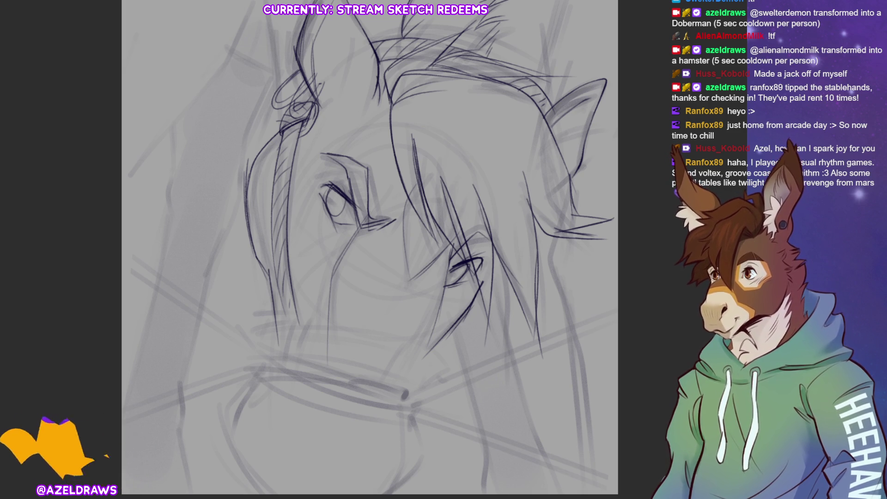
# Add dark lines above the left ear ring and try a stroke in the top-right hair.
pyautogui.moveTo(266, 16); pyautogui.dragTo(285, 116)
pyautogui.moveTo(271, 62); pyautogui.dragTo(281, 126)
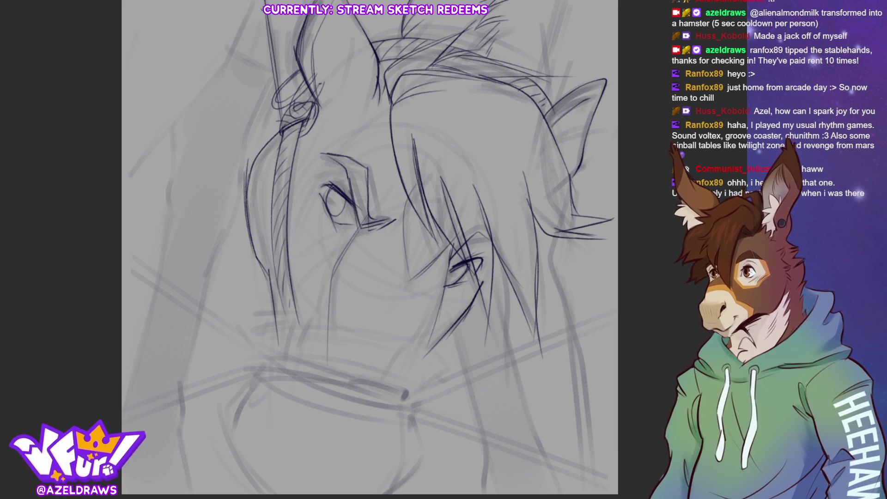
pyautogui.moveTo(566, 10); pyautogui.dragTo(537, 101)
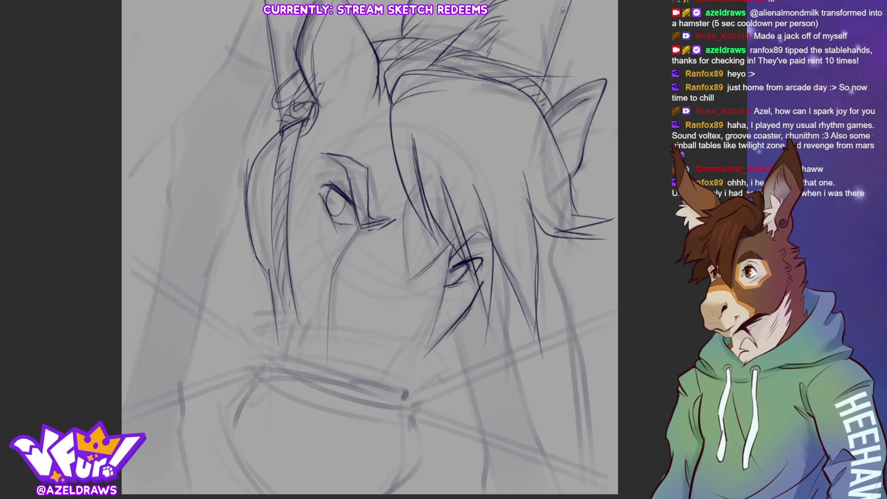
# Draw a long upper-left head line reaching the left canvas edge, undoing and redrawing it until it fits.
pyautogui.hotkey('ctrl', 'z')
pyautogui.moveTo(570, 2); pyautogui.dragTo(534, 99)
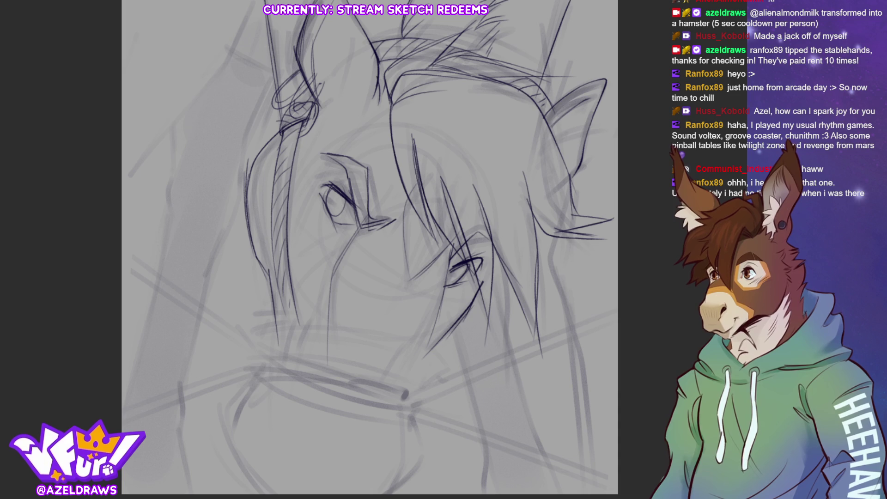
pyautogui.moveTo(255, 1)
pyautogui.mouseDown()
pyautogui.moveTo(207, 95)
pyautogui.moveTo(181, 120)
pyautogui.mouseUp()
pyautogui.hotkey('ctrl', 'z')
pyautogui.moveTo(229, 61); pyautogui.dragTo(122, 187)
pyautogui.moveTo(209, 93); pyautogui.dragTo(122, 187)
pyautogui.hotkey('ctrl', 'z')
pyautogui.hotkey('ctrl', 'z')
pyautogui.hotkey('ctrl', 'z')
pyautogui.moveTo(219, 73); pyautogui.dragTo(178, 124)
pyautogui.moveTo(207, 96); pyautogui.dragTo(124, 176)
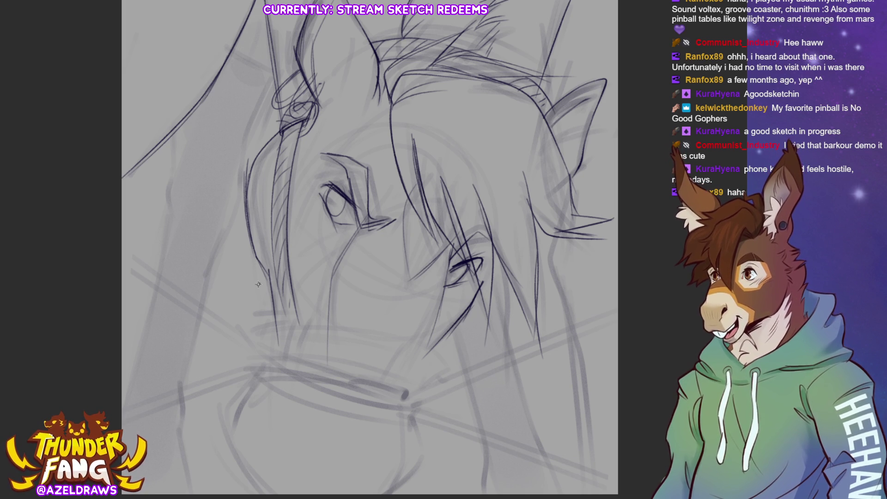
# Extend the left contour of the head down the neck, redrawing the bottom stroke straighter with a slight bend.
pyautogui.moveTo(171, 135); pyautogui.dragTo(172, 178)
pyautogui.moveTo(243, 184)
pyautogui.mouseDown()
pyautogui.moveTo(262, 116)
pyautogui.moveTo(241, 202)
pyautogui.moveTo(215, 250)
pyautogui.mouseUp()
pyautogui.moveTo(171, 172)
pyautogui.mouseDown()
pyautogui.moveTo(162, 273)
pyautogui.moveTo(129, 386)
pyautogui.mouseUp()
pyautogui.moveTo(223, 234)
pyautogui.mouseDown()
pyautogui.moveTo(177, 393)
pyautogui.moveTo(175, 447)
pyautogui.mouseUp()
pyautogui.hotkey('ctrl', 'z')
pyautogui.moveTo(180, 375); pyautogui.dragTo(186, 486)
pyautogui.moveTo(183, 422); pyautogui.dragTo(174, 441)
# Add forelock hair strands at the top of the head and another long diagonal to the left edge.
pyautogui.moveTo(235, 44); pyautogui.dragTo(270, 73)
pyautogui.moveTo(265, 14); pyautogui.dragTo(280, 118)
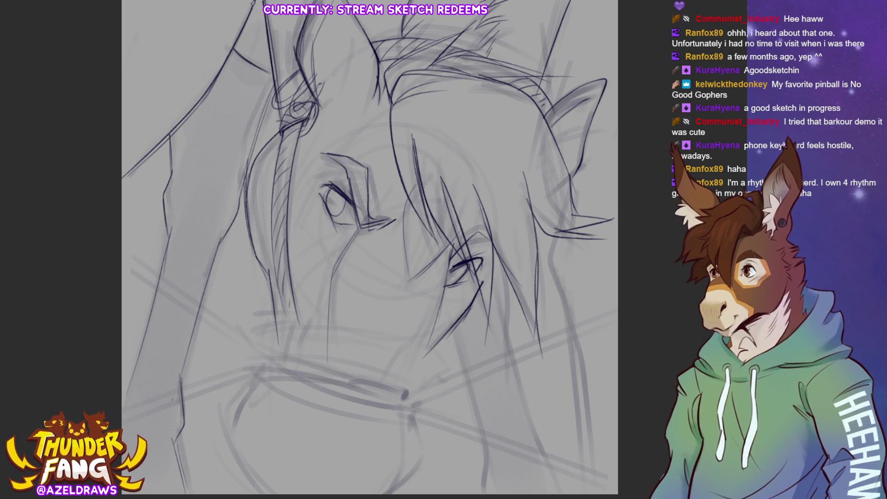
pyautogui.moveTo(255, 3); pyautogui.dragTo(123, 172)
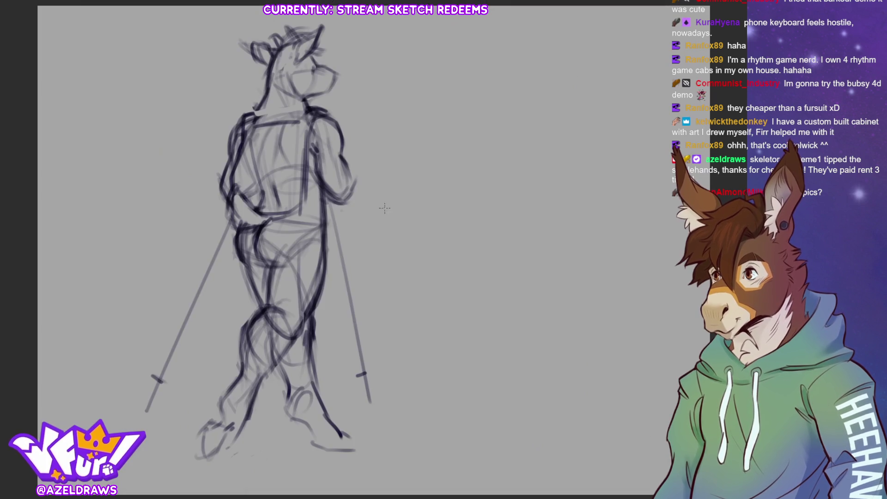
# Paste the finished arcade cabinet photo, centre the view, then paste the unfinished wooden cabinet photo.
pyautogui.hotkey('ctrl', 'v')
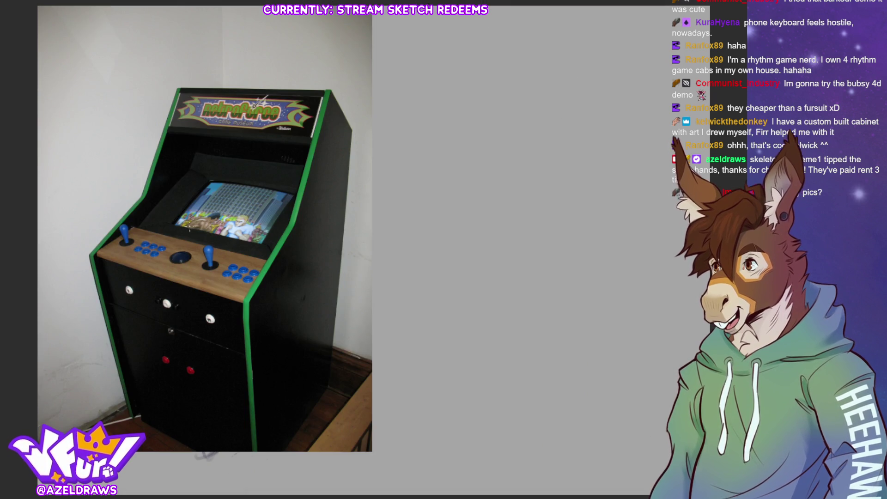
pyautogui.scroll(2, 179, 238)
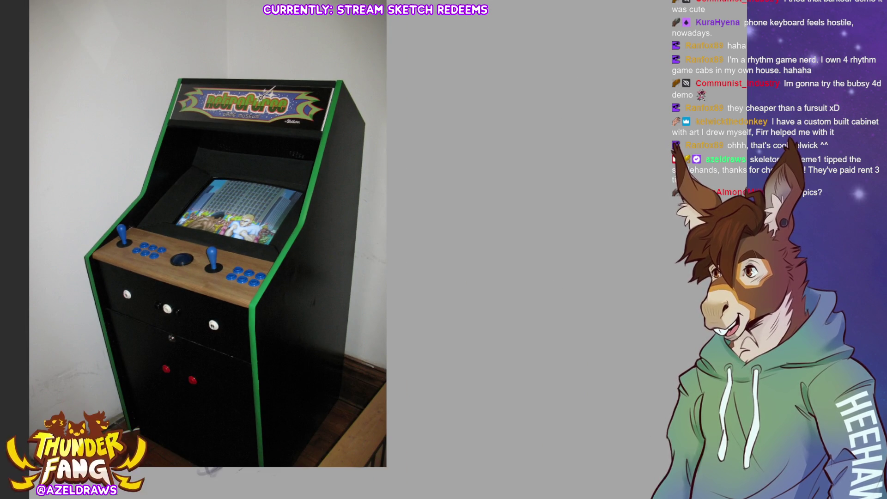
pyautogui.moveTo(180, 237); pyautogui.dragTo(315, 241)
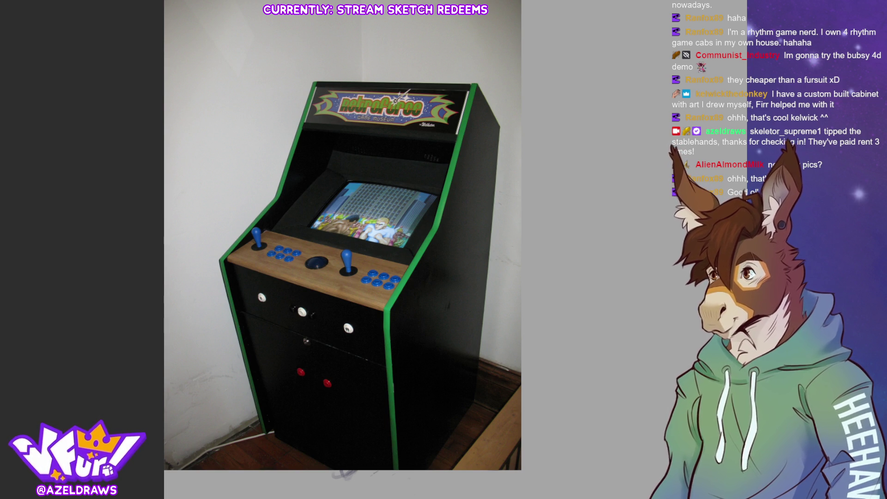
pyautogui.hotkey('ctrl', 'v')
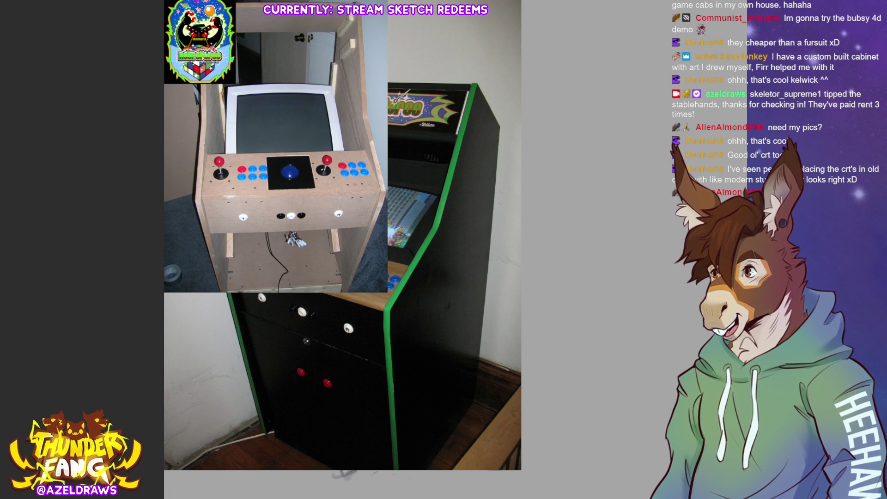
# Start scaling up the small arcade logo with the transform handles.
pyautogui.hotkey('ctrl', 't')
pyautogui.moveTo(236, 84)
pyautogui.mouseDown()
pyautogui.moveTo(482, 317)
pyautogui.moveTo(482, 341)
pyautogui.mouseUp()
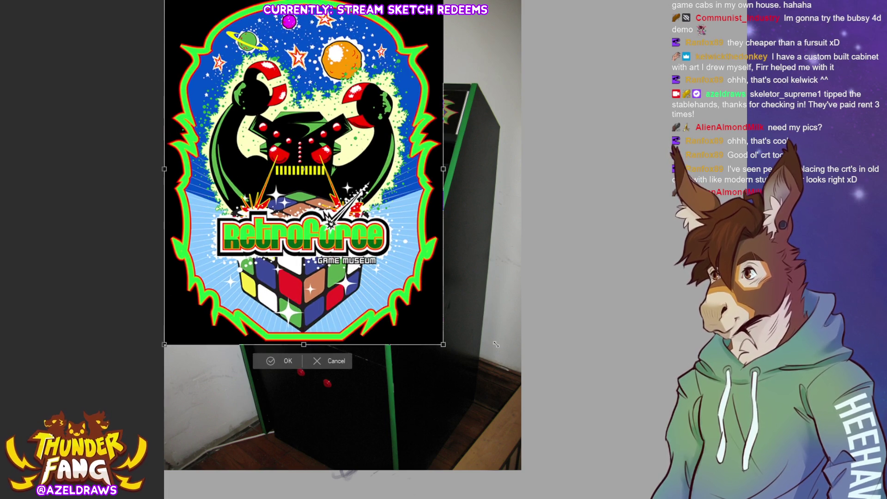
# Apply the enlarged Retroforce Game Museum artwork, zoom in and centre it in the view.
pyautogui.click(277, 362)
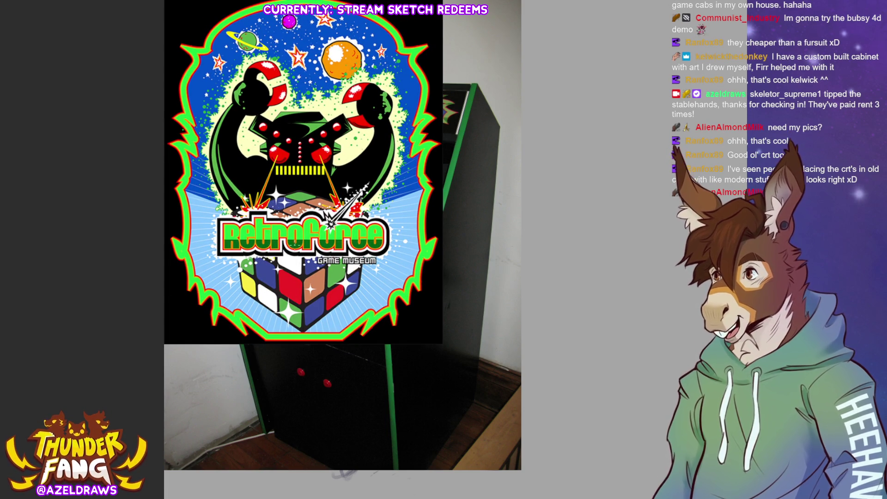
pyautogui.hotkey('ctrl', '+')
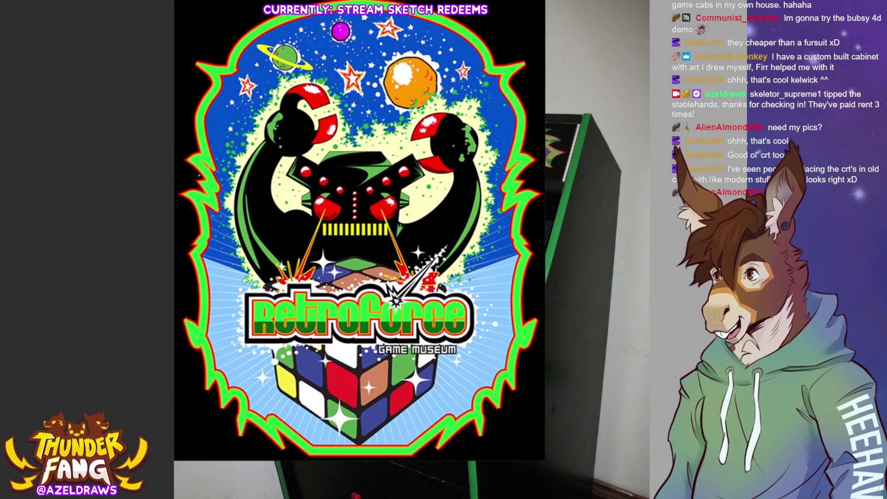
pyautogui.moveTo(333, 249); pyautogui.dragTo(422, 269)
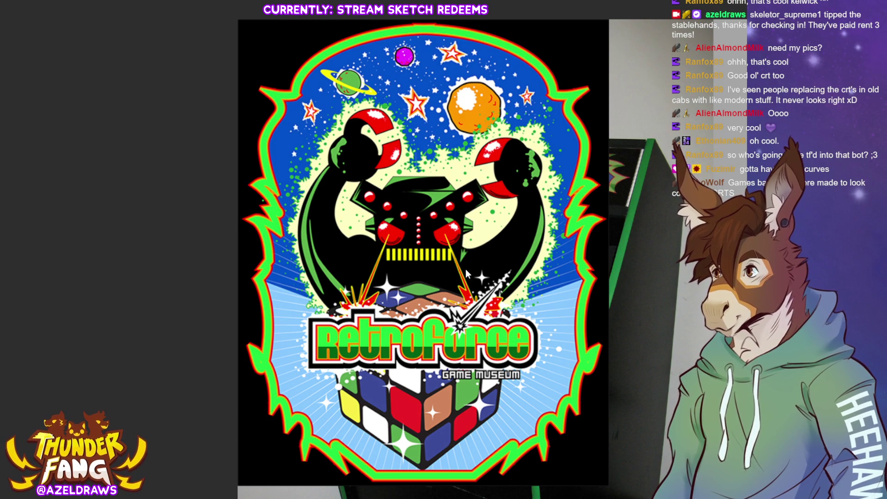
# Paste the robot character image, then delete the pasted images to leave the cabinet photo alone.
pyautogui.hotkey('ctrl', 'v')
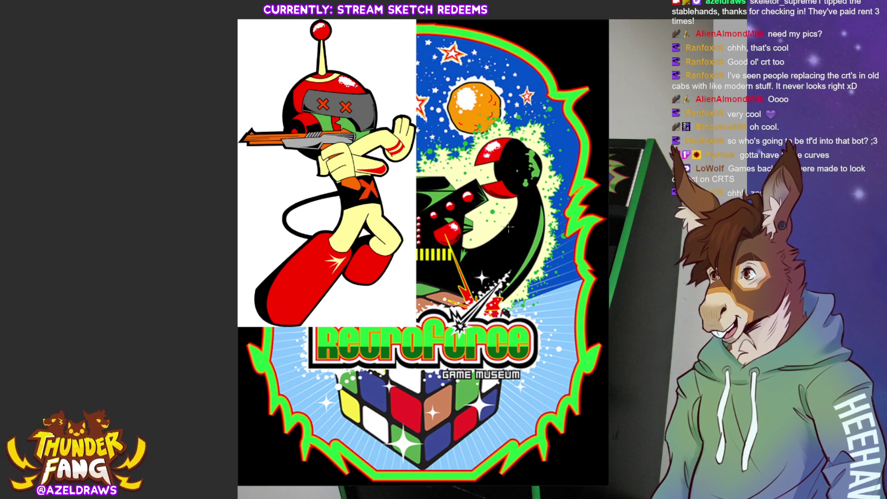
pyautogui.hotkey('ctrl', 'v')
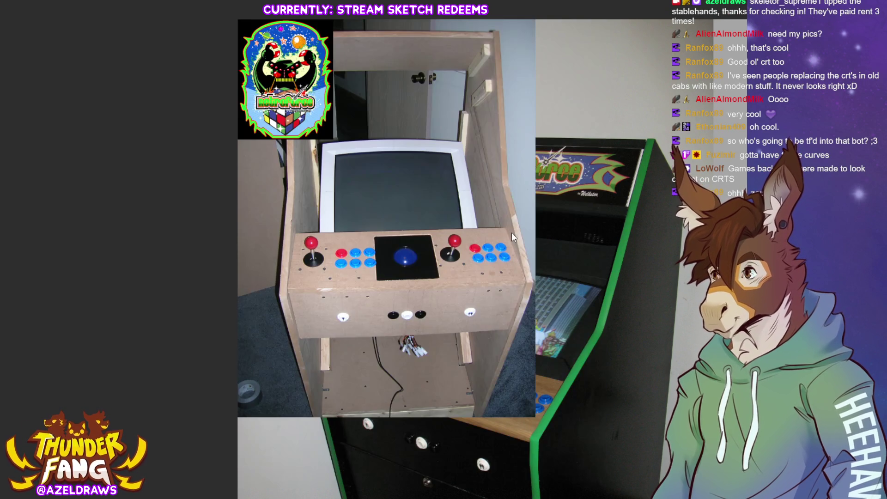
pyautogui.press('Delete')
pyautogui.scroll(-2, 380, 168)
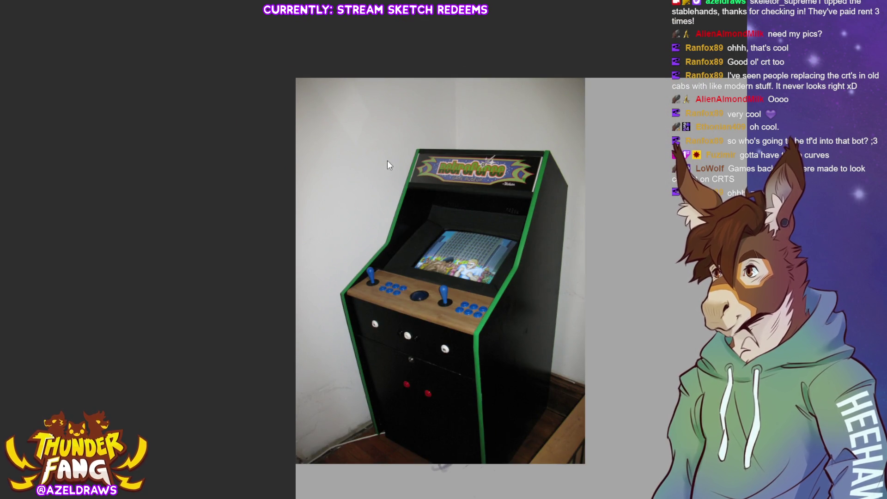
pyautogui.press('Delete')
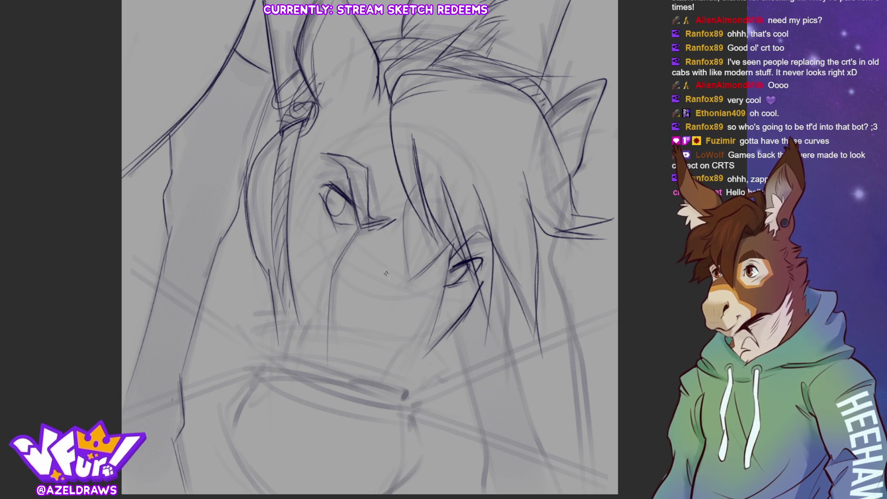
# Sketch the noseband strap and buckle across the muzzle with short lines below it.
pyautogui.moveTo(254, 316); pyautogui.dragTo(267, 357)
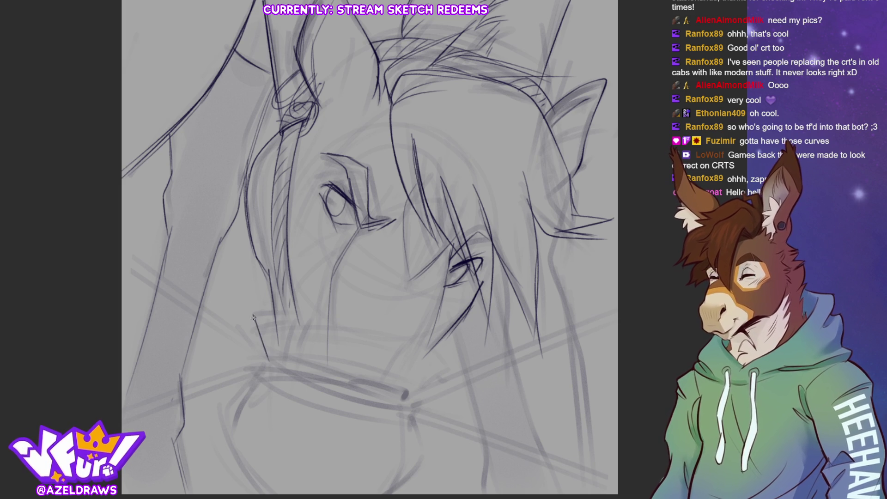
pyautogui.moveTo(265, 316)
pyautogui.mouseDown()
pyautogui.moveTo(272, 313)
pyautogui.moveTo(271, 359)
pyautogui.moveTo(305, 311)
pyautogui.moveTo(289, 351)
pyautogui.moveTo(308, 314)
pyautogui.moveTo(300, 349)
pyautogui.moveTo(310, 343)
pyautogui.mouseUp()
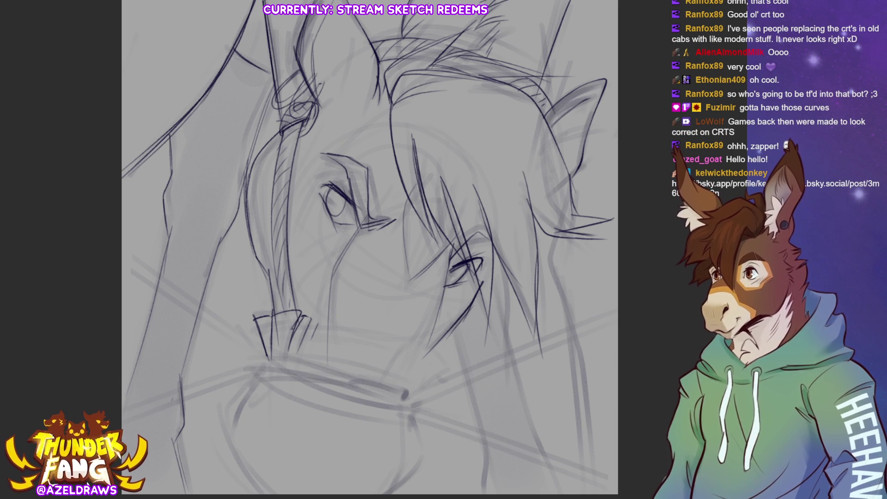
pyautogui.moveTo(313, 318)
pyautogui.mouseDown()
pyautogui.moveTo(415, 344)
pyautogui.moveTo(415, 369)
pyautogui.moveTo(392, 386)
pyautogui.mouseUp()
pyautogui.moveTo(435, 354)
pyautogui.mouseDown()
pyautogui.moveTo(399, 388)
pyautogui.moveTo(429, 367)
pyautogui.mouseUp()
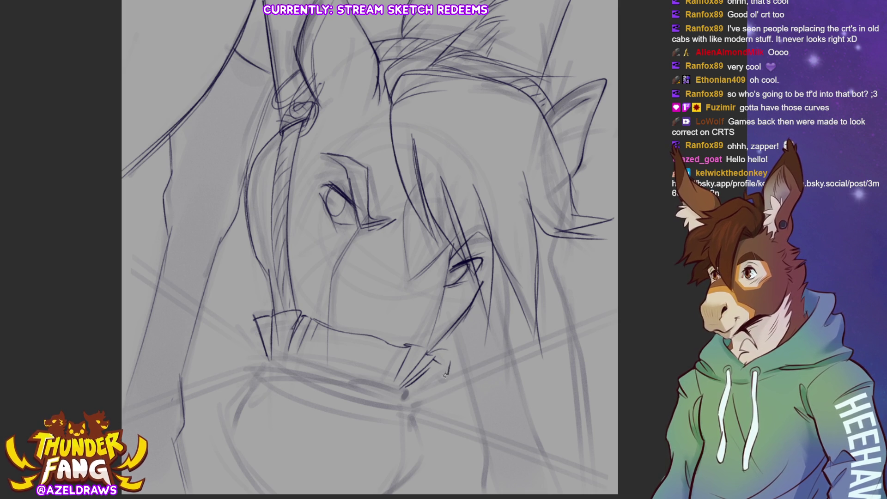
pyautogui.moveTo(431, 350)
pyautogui.mouseDown()
pyautogui.moveTo(447, 360)
pyautogui.moveTo(403, 392)
pyautogui.mouseUp()
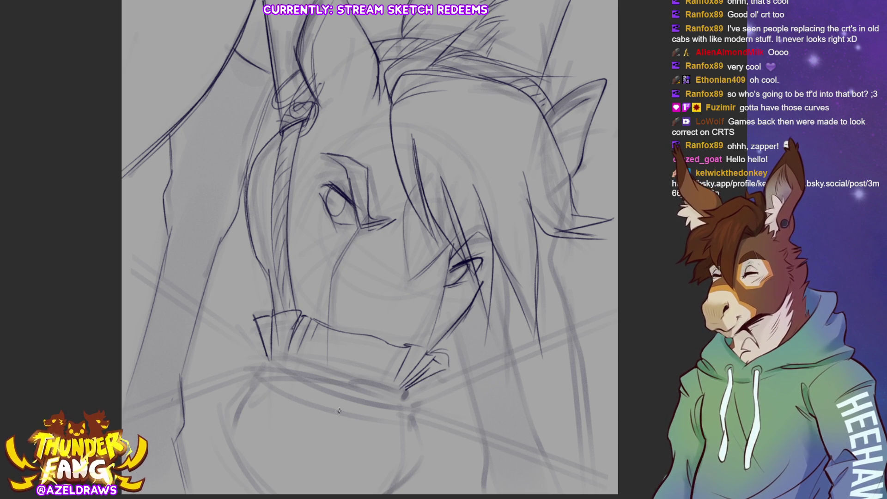
pyautogui.moveTo(326, 338); pyautogui.dragTo(330, 376)
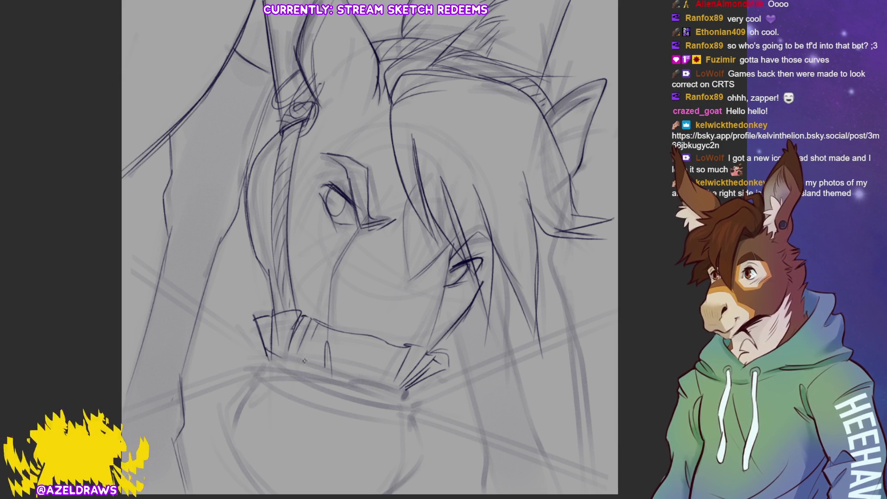
pyautogui.moveTo(273, 347)
pyautogui.mouseDown()
pyautogui.moveTo(267, 374)
pyautogui.moveTo(342, 375)
pyautogui.moveTo(408, 392)
pyautogui.mouseUp()
# Firm up the noseband's lower edge and hatch along the band, undoing a stray stroke.
pyautogui.moveTo(275, 365); pyautogui.dragTo(411, 398)
pyautogui.moveTo(264, 374)
pyautogui.mouseDown()
pyautogui.moveTo(314, 400)
pyautogui.moveTo(405, 412)
pyautogui.moveTo(408, 401)
pyautogui.mouseUp()
pyautogui.moveTo(277, 361)
pyautogui.mouseDown()
pyautogui.moveTo(310, 381)
pyautogui.moveTo(384, 398)
pyautogui.mouseUp()
pyautogui.moveTo(386, 388); pyautogui.dragTo(397, 396)
pyautogui.moveTo(400, 392); pyautogui.dragTo(408, 396)
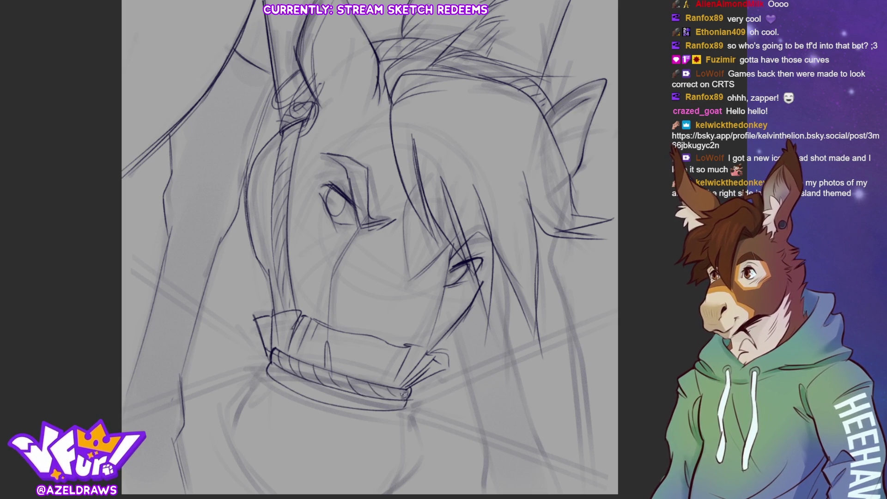
pyautogui.moveTo(272, 362); pyautogui.dragTo(323, 401)
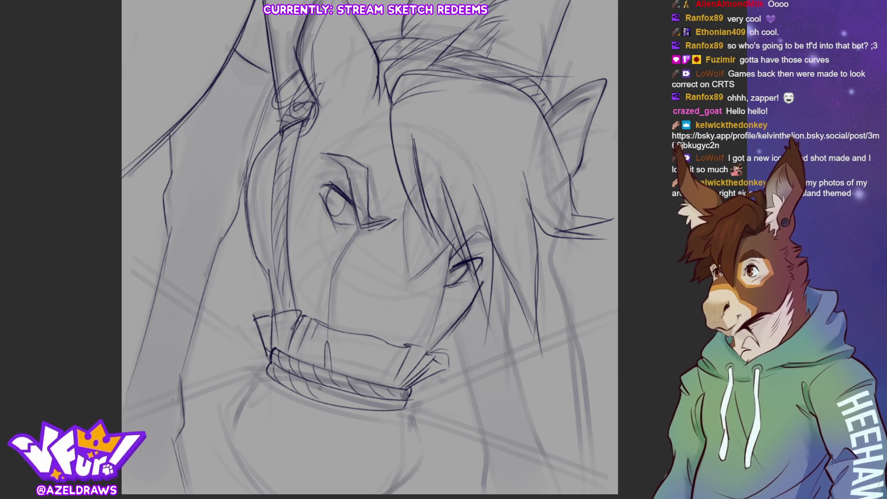
pyautogui.hotkey('ctrl', 'z')
pyautogui.hotkey('ctrl', 'z')
pyautogui.hotkey('ctrl', 'z')
pyautogui.hotkey('ctrl', 'z')
pyautogui.moveTo(298, 356); pyautogui.dragTo(290, 373)
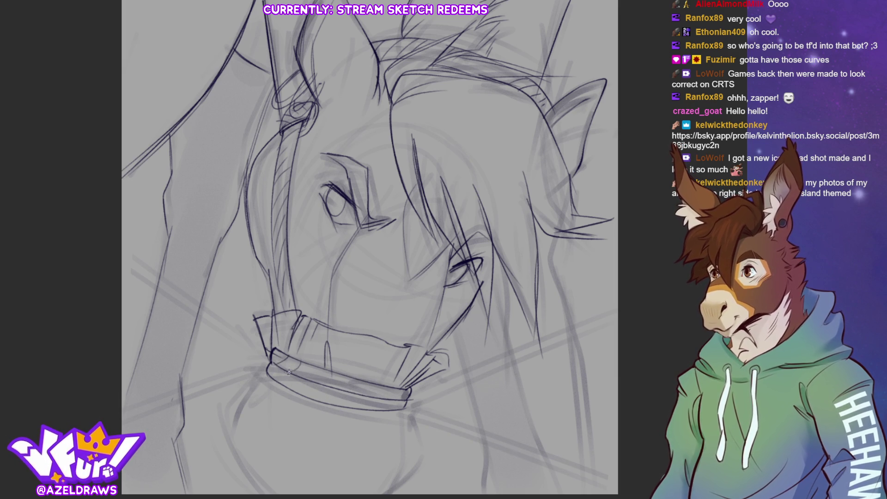